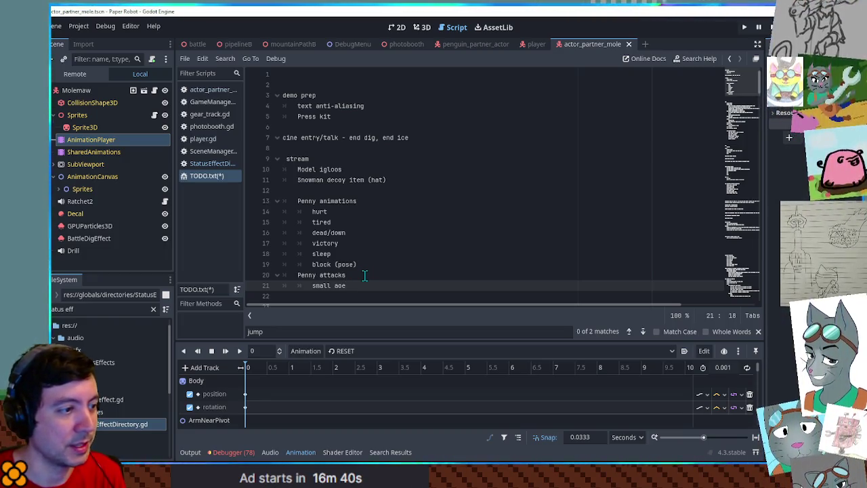
# Append ' - position target, then do something to increase range' to the small aoe entry
pyautogui.write(' -')
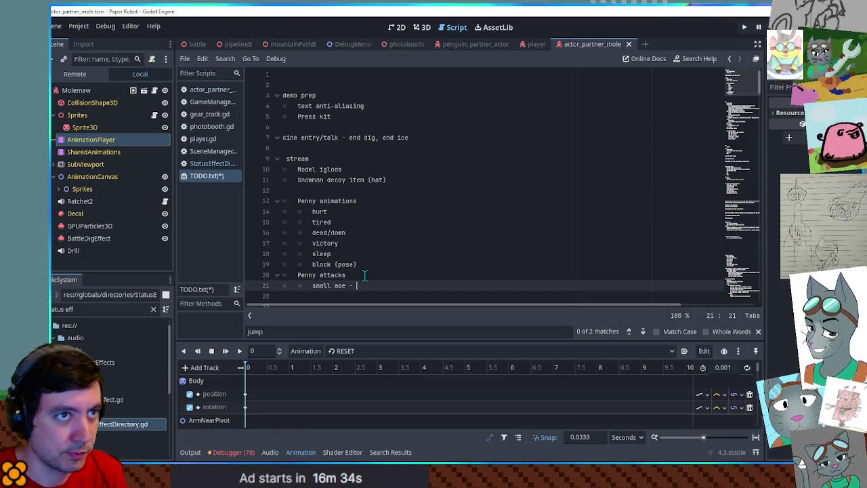
pyautogui.write('position target,')
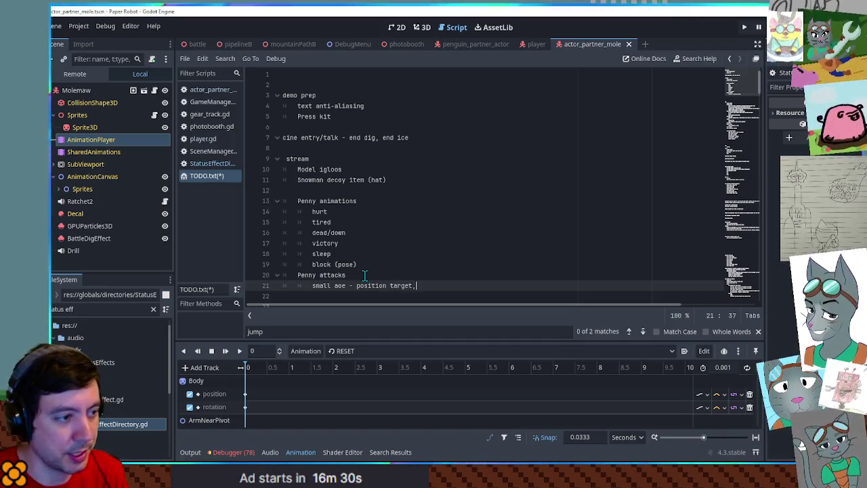
pyautogui.write(' then do somet')
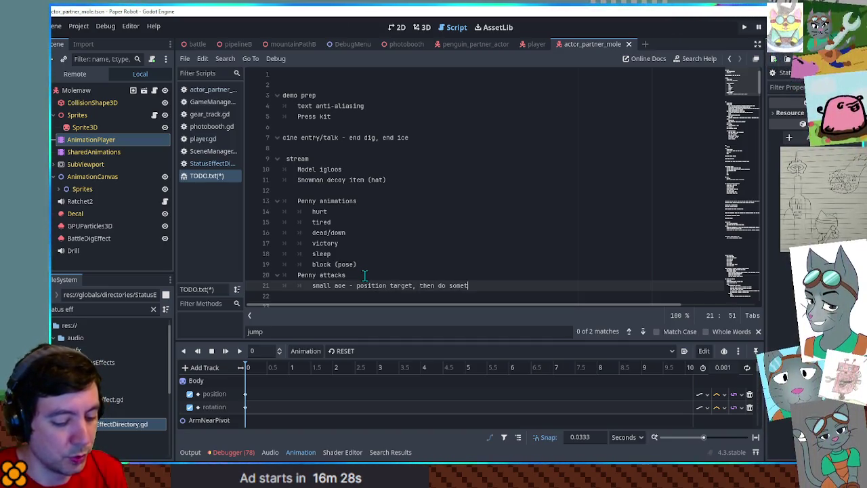
pyautogui.write('hing to increase range')
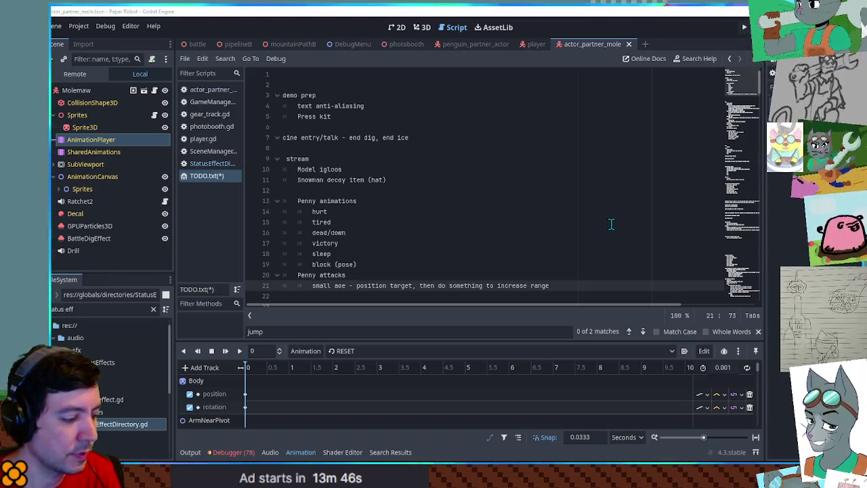
pyautogui.scroll(-1, 611, 223)
# Insert an indented blank line under 'Penny attacks', just above the small aoe entry
pyautogui.click(423, 243)
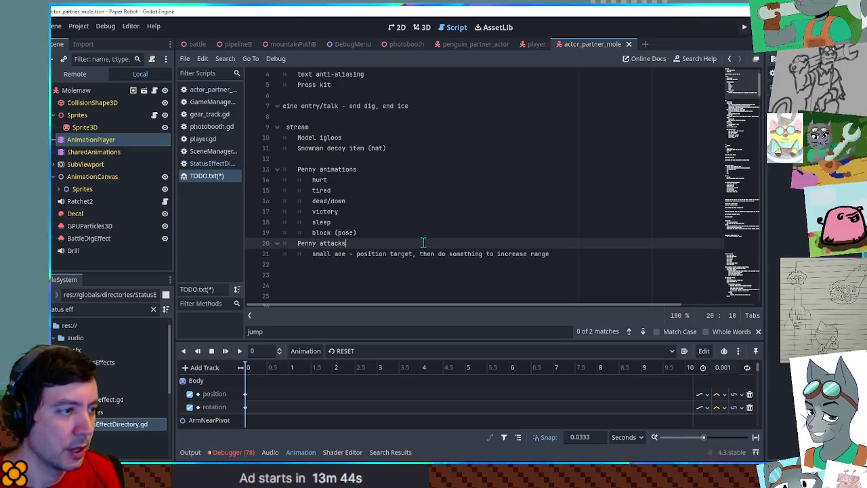
pyautogui.press('Return')
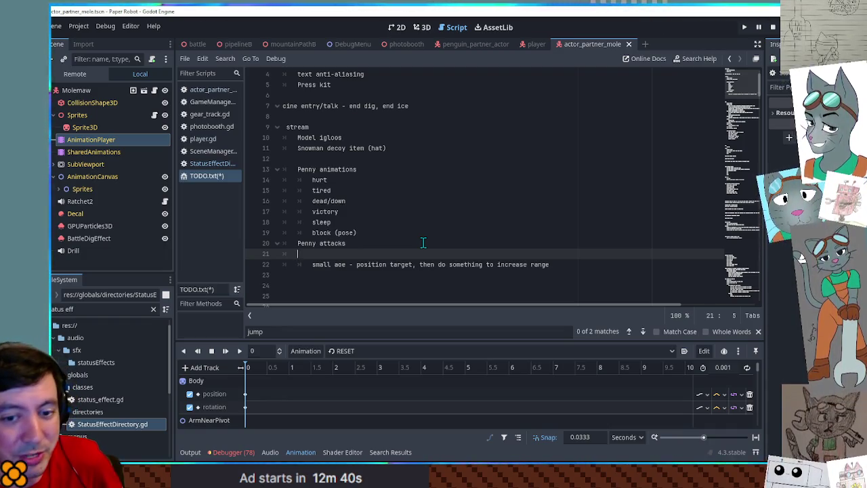
pyautogui.press('Tab')
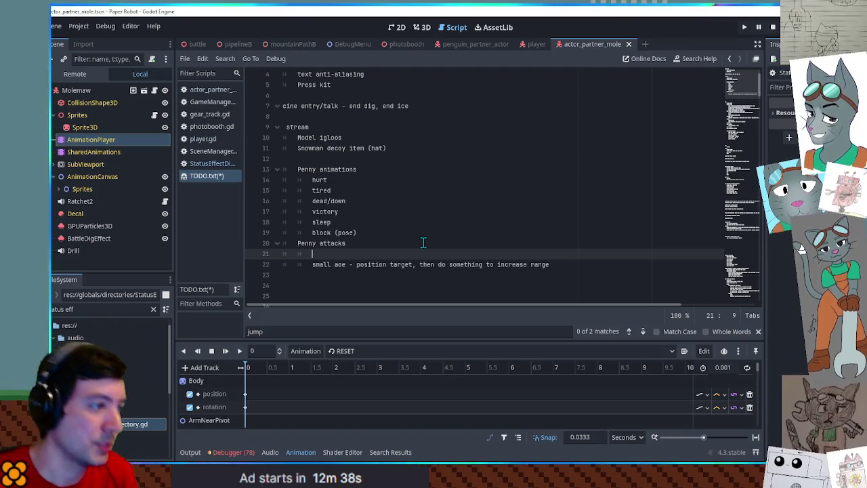
# Write 'grounded' on the new line under Penny attacks, removing the stray space before it
pyautogui.write('grounded')
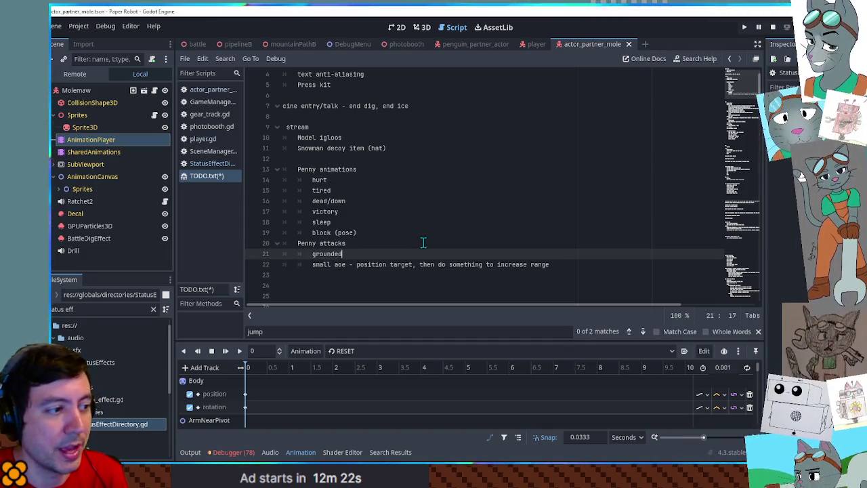
pyautogui.press('Delete')
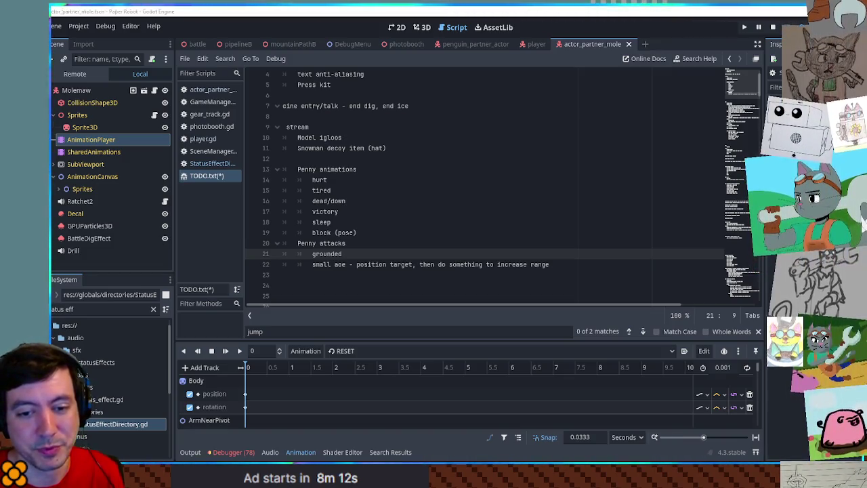
pyautogui.click(552, 265)
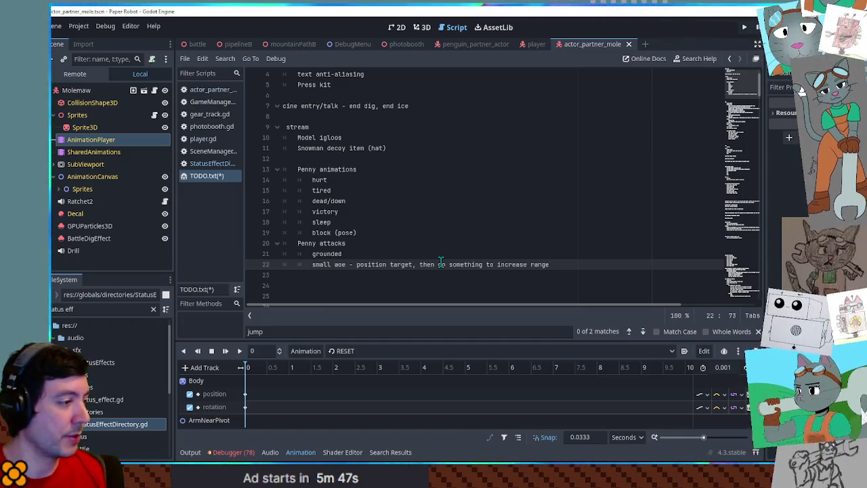
# Filter the FileSystem dock by 'action com' in place of 'status eff'
pyautogui.click(95, 311)
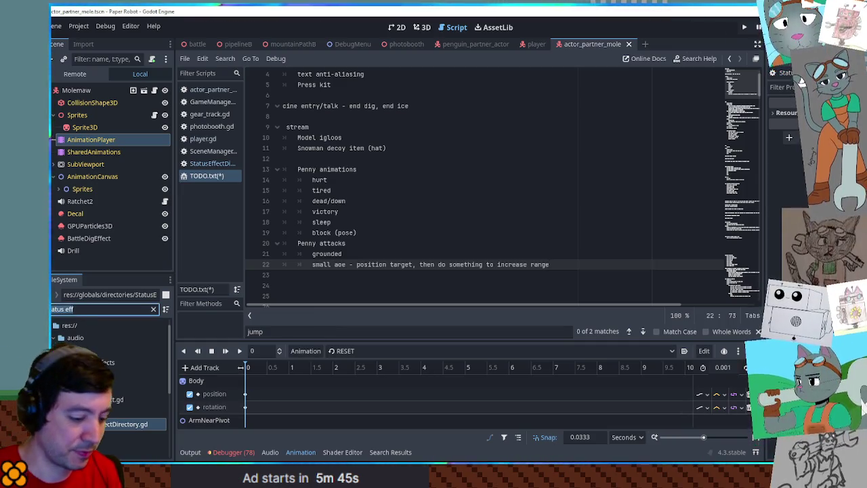
pyautogui.write('action com')
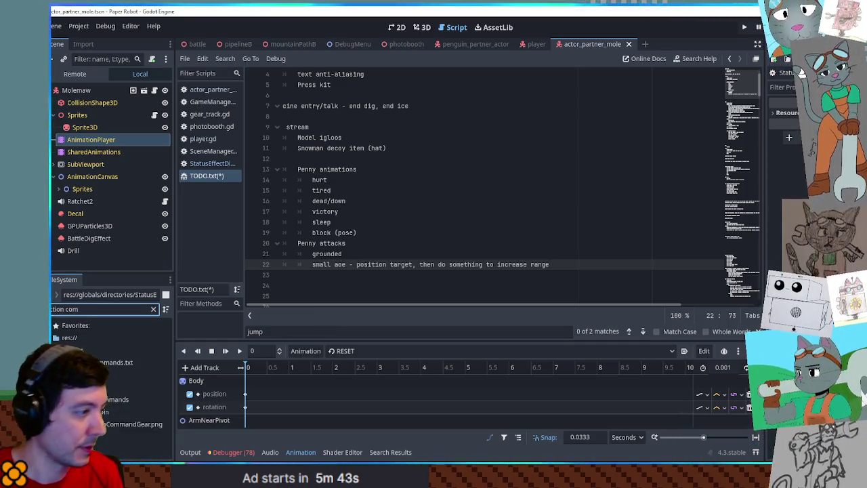
# Open notes/actionCommands.txt from the FileSystem dock in the script editor
pyautogui.click(114, 362)
pyautogui.doubleClick(109, 363)
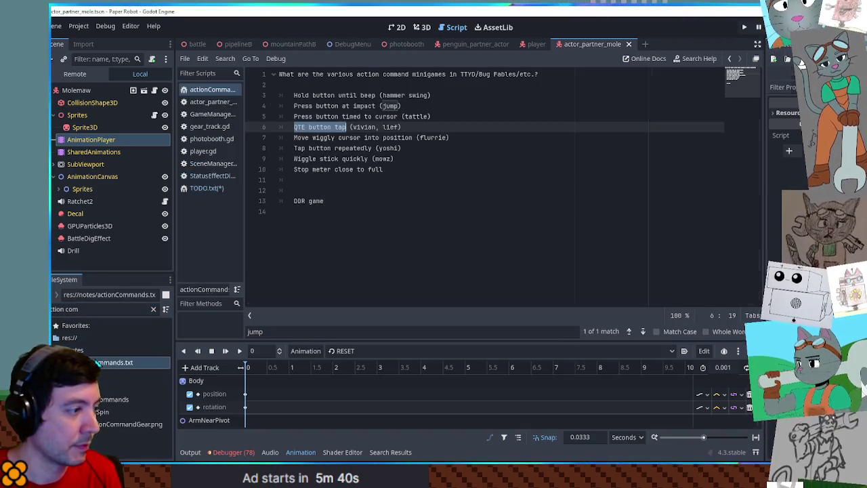
pyautogui.click(407, 252)
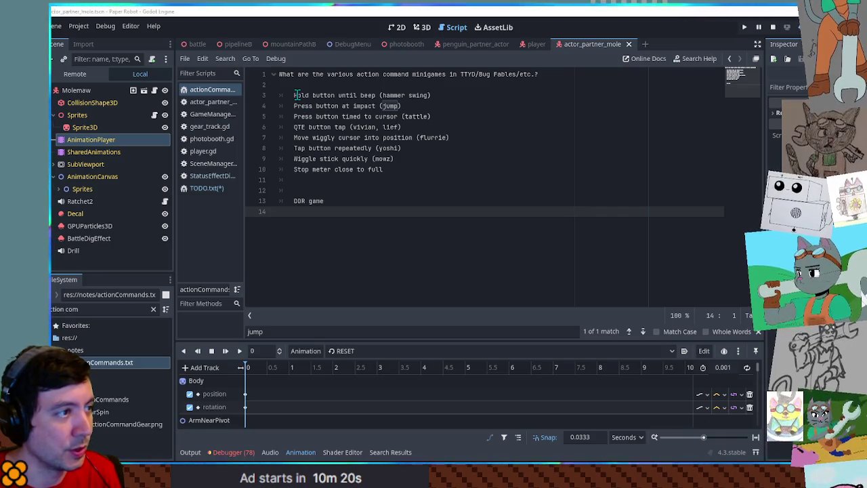
# Highlight the action command entries while reading: hold until beep, press at impact, QTE, wiggly cursor, tapping
pyautogui.moveTo(295, 95); pyautogui.dragTo(376, 94)
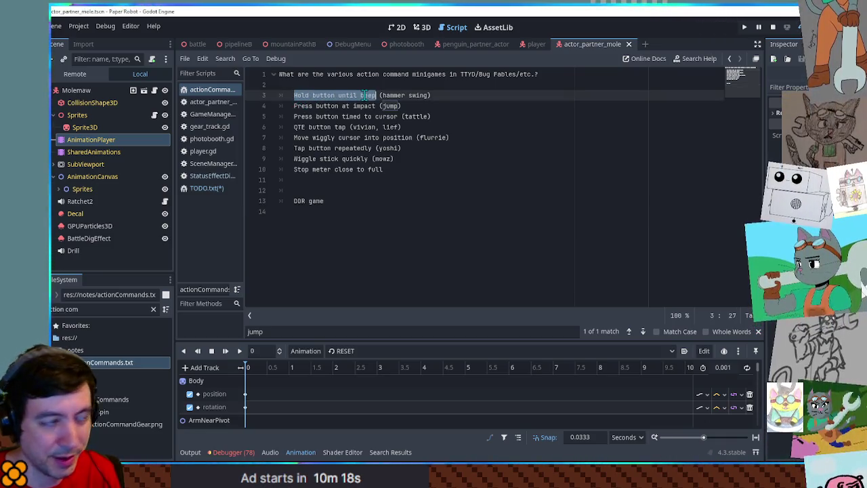
pyautogui.moveTo(295, 105); pyautogui.dragTo(376, 106)
pyautogui.moveTo(295, 116); pyautogui.dragTo(378, 118)
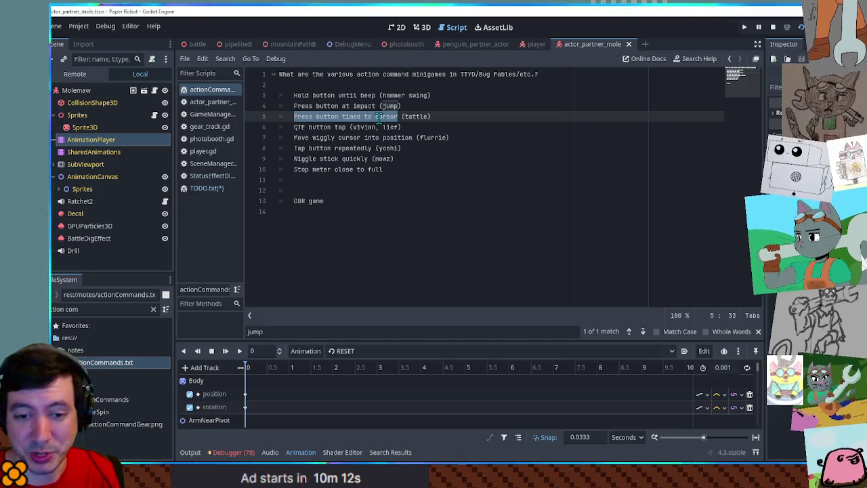
pyautogui.moveTo(295, 128); pyautogui.dragTo(339, 127)
pyautogui.doubleClick(367, 128)
pyautogui.doubleClick(393, 128)
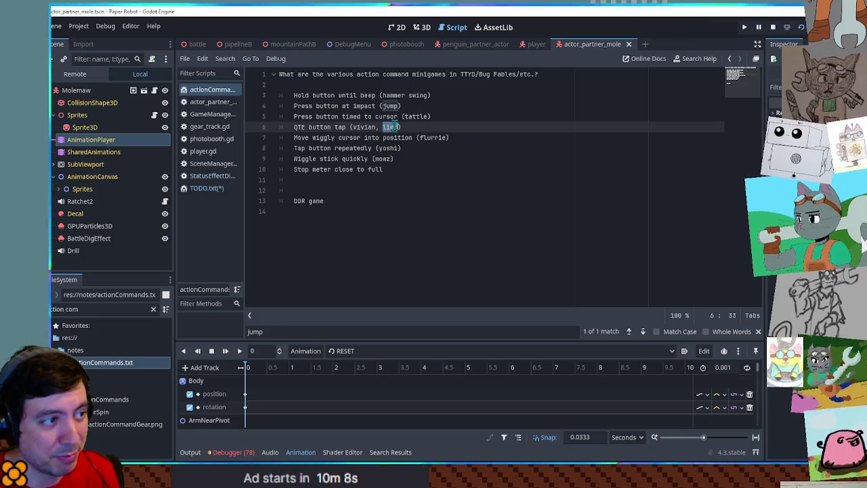
pyautogui.moveTo(302, 137)
pyautogui.mouseDown()
pyautogui.moveTo(440, 145)
pyautogui.moveTo(450, 137)
pyautogui.mouseUp()
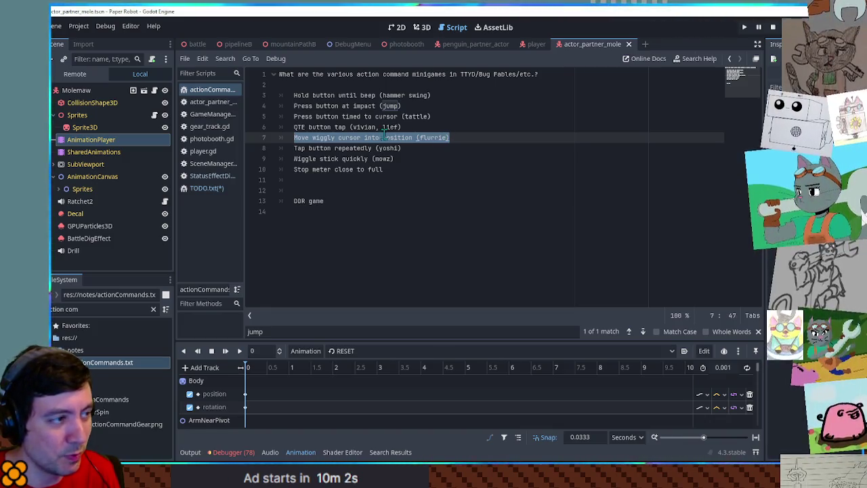
pyautogui.moveTo(308, 148); pyautogui.dragTo(404, 148)
pyautogui.click(404, 148)
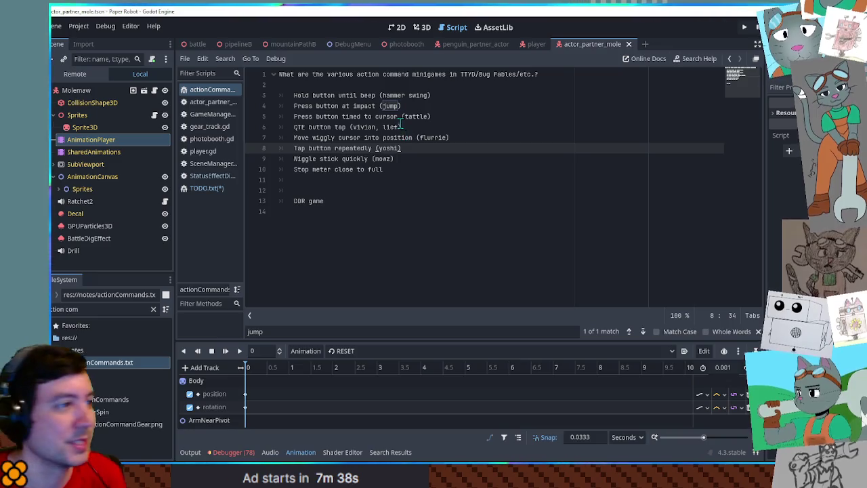
pyautogui.press('Up')
pyautogui.press('Up')
pyautogui.click(418, 160)
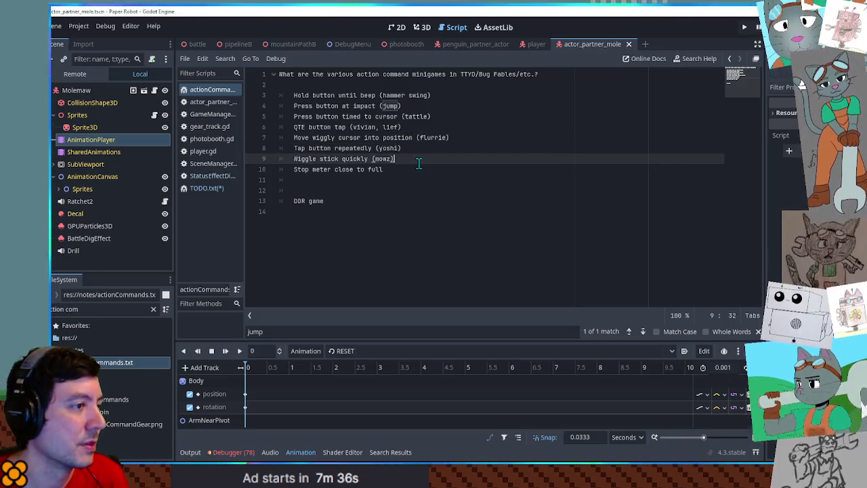
pyautogui.click(417, 169)
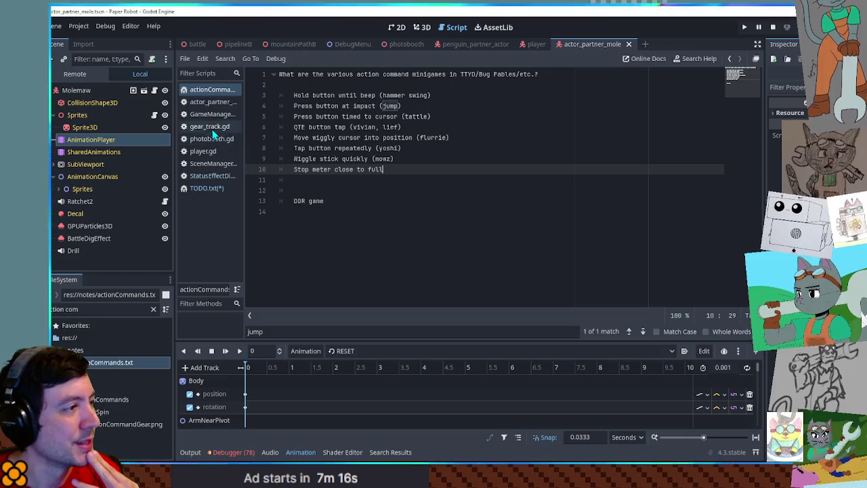
pyautogui.click(214, 187)
# Make the grounded entry read 'first grounded - rotate stick to build up snowball, unleash 0,1,2 damage'
pyautogui.click(445, 251)
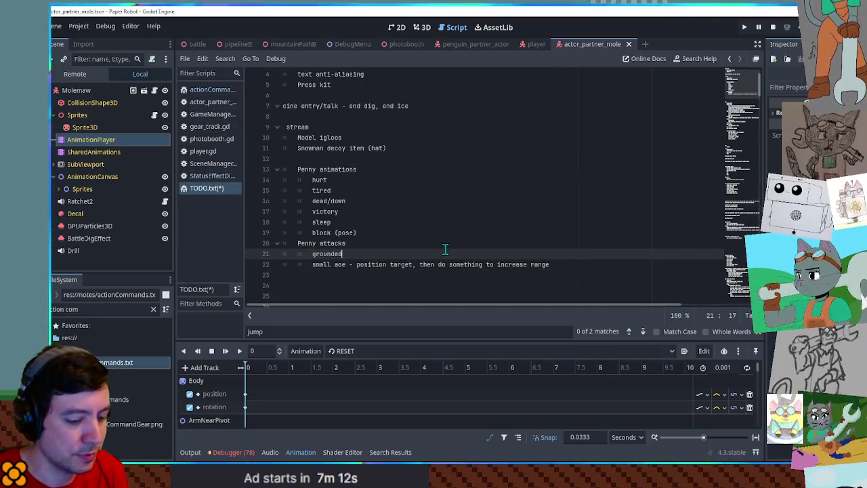
pyautogui.write('first grounded ')
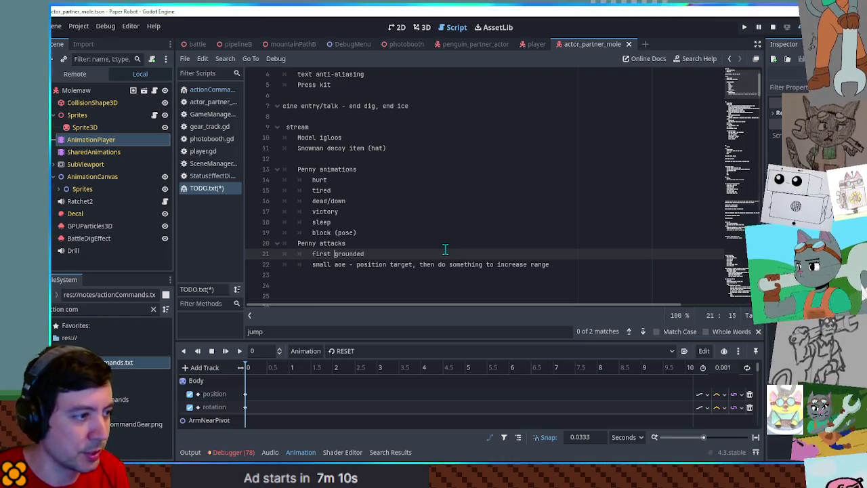
pyautogui.write('- r')
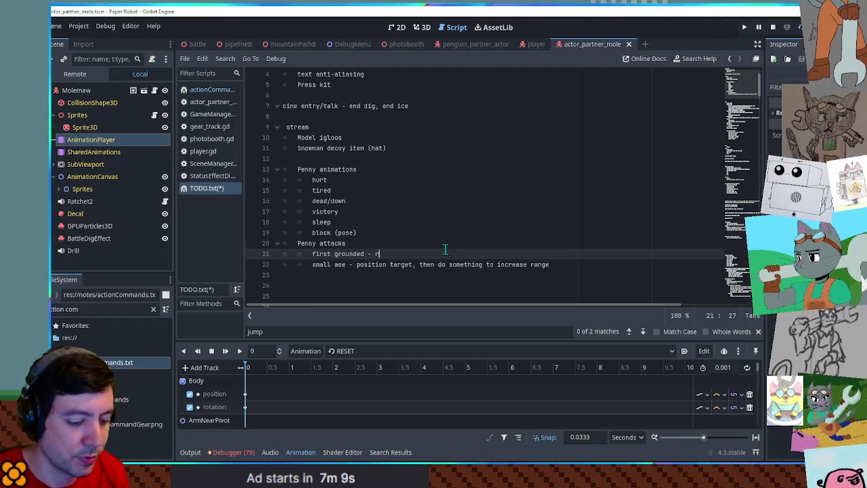
pyautogui.write('otate stick to ')
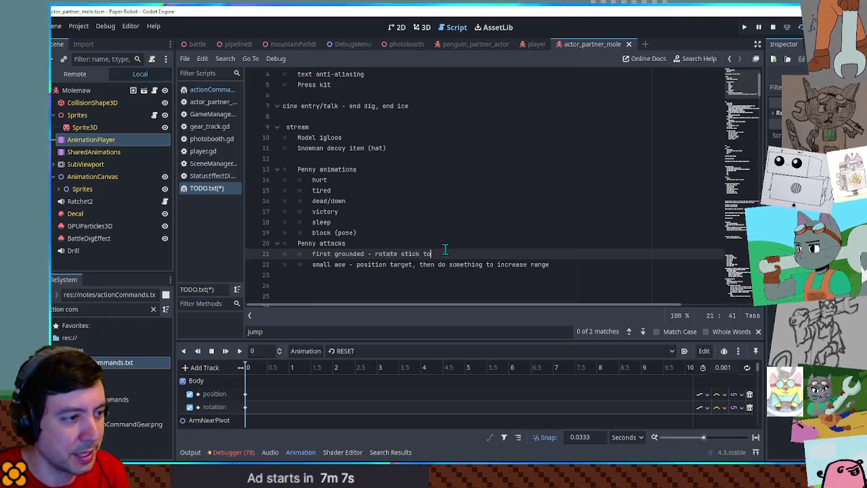
pyautogui.write('bu')
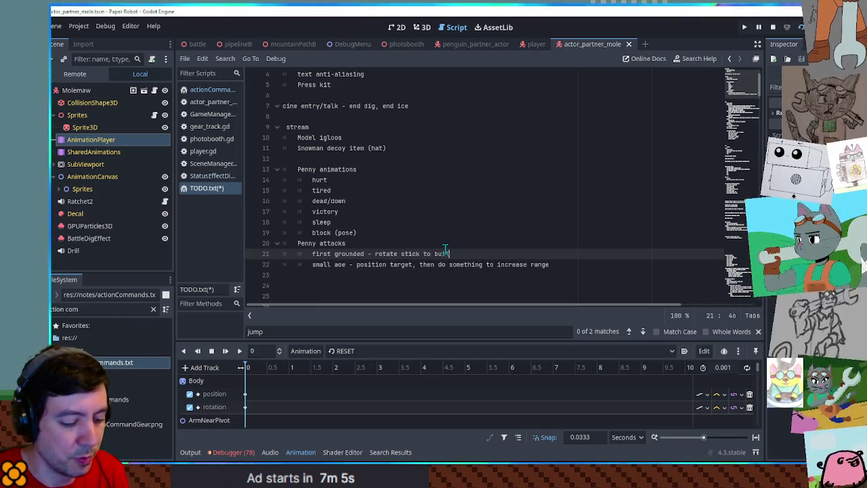
pyautogui.write('ild up snowba')
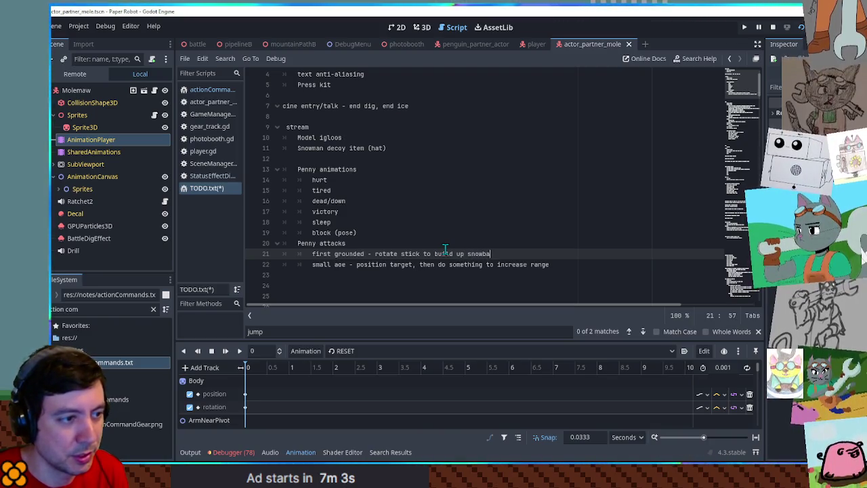
pyautogui.write('ll, unleash')
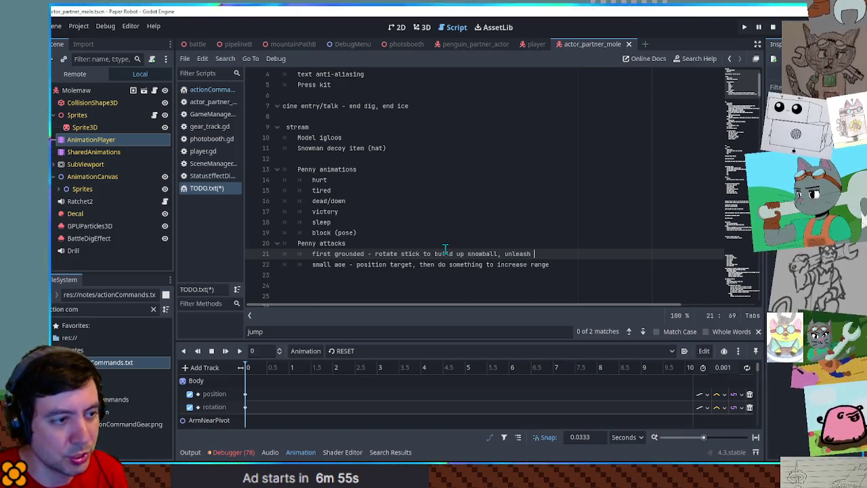
pyautogui.write('0,1')
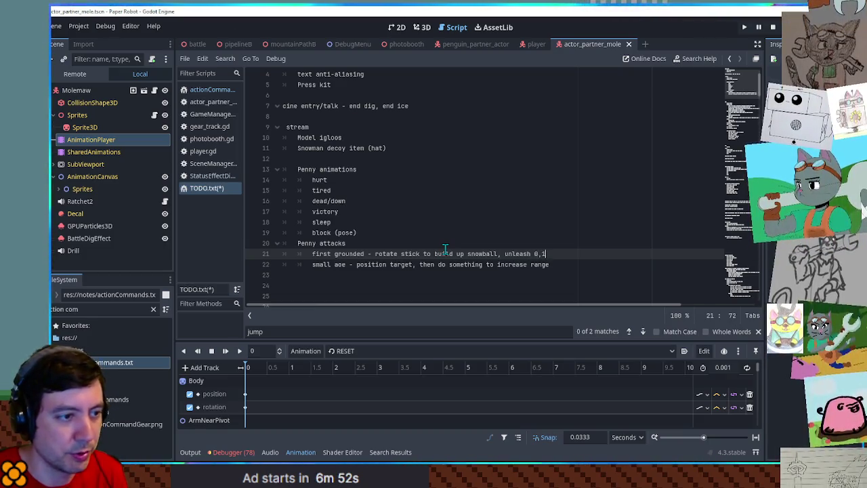
pyautogui.write(',2 damage')
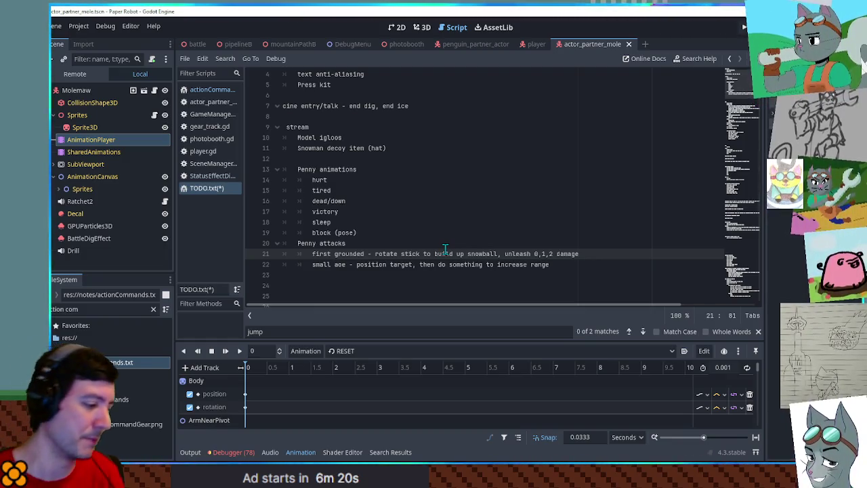
pyautogui.moveTo(534, 253)
pyautogui.mouseDown()
pyautogui.moveTo(547, 253)
pyautogui.moveTo(539, 253)
pyautogui.mouseUp()
pyautogui.doubleClick(541, 253)
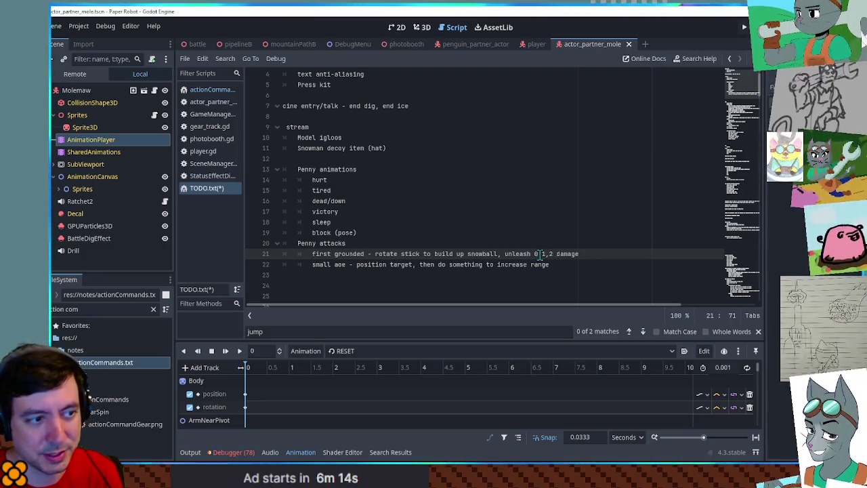
pyautogui.doubleClick(534, 253)
pyautogui.write('[')
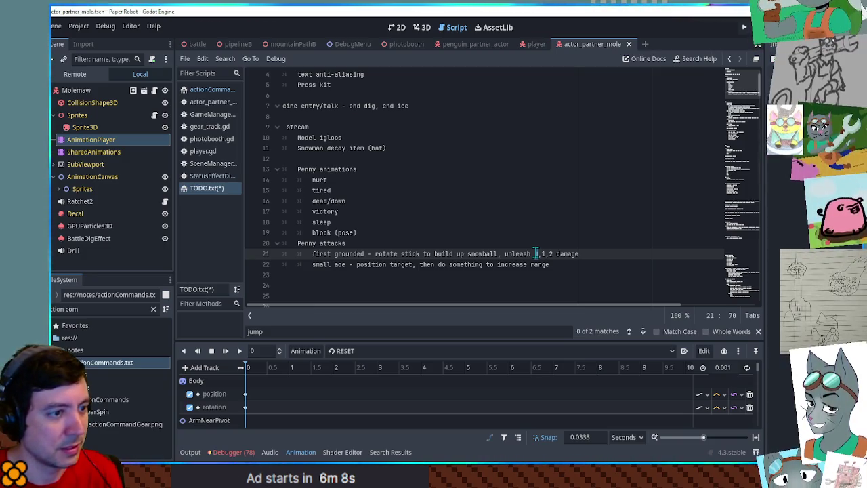
pyautogui.hotkey('ctrl', 'z')
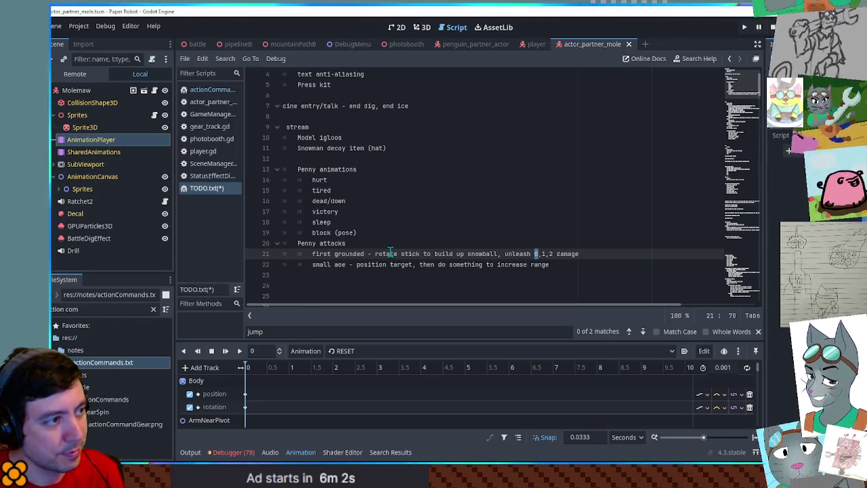
pyautogui.scroll(-1, 396, 253)
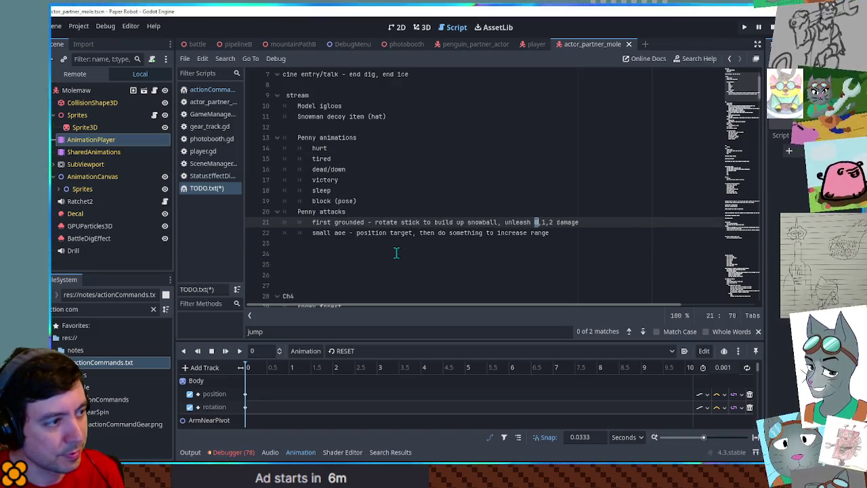
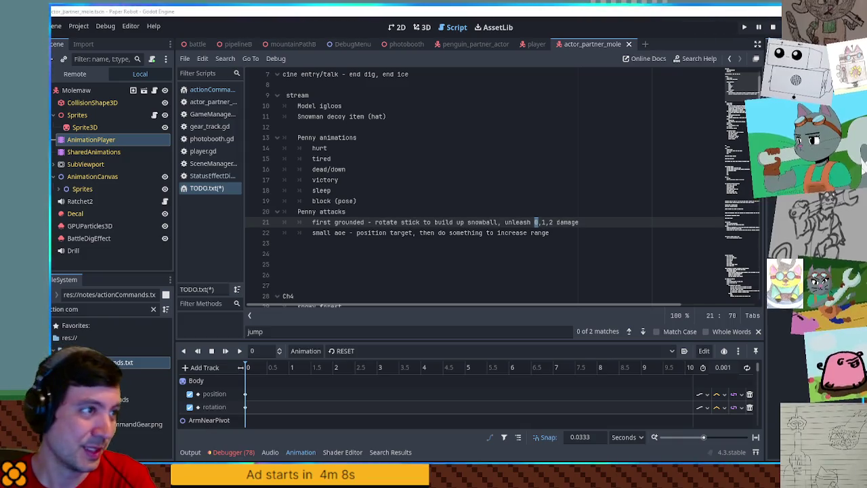
# Switch to the mountainPathB scene and run it in debug mode with F6
pyautogui.click(271, 45)
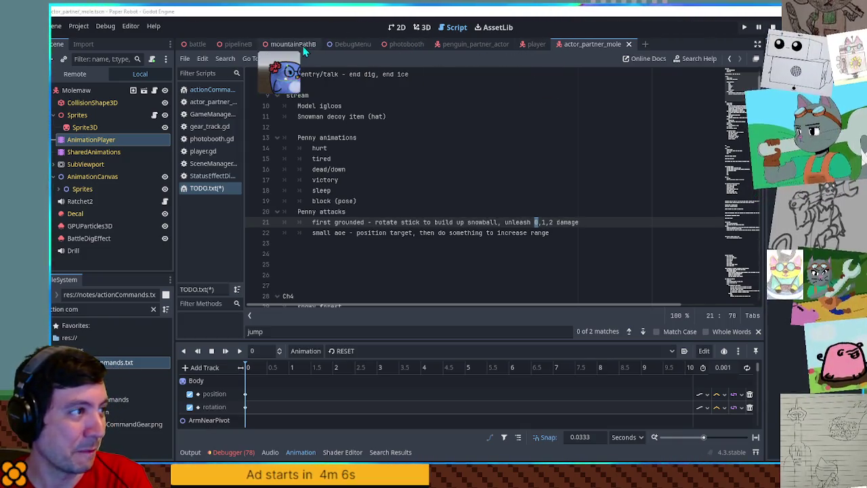
pyautogui.press('F6')
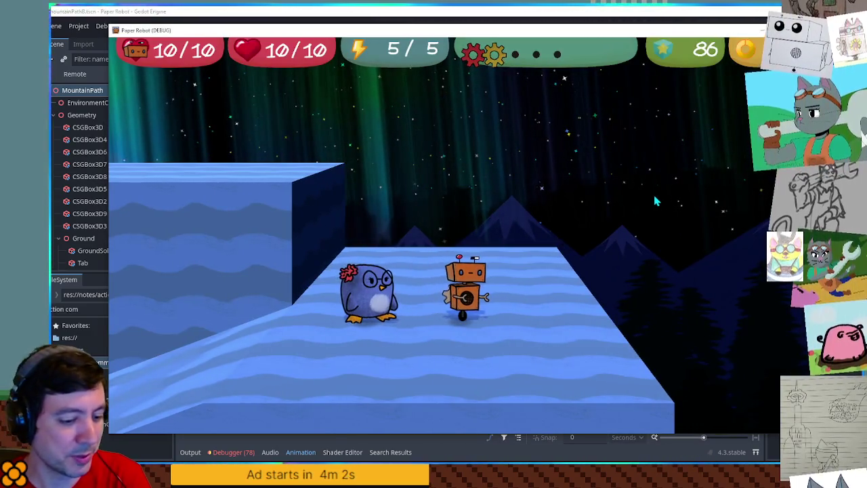
# Remove the placed modules, such as Beak Barrage, from the Modules grid, then show the debug overlay
pyautogui.press('Escape')
pyautogui.press('q')
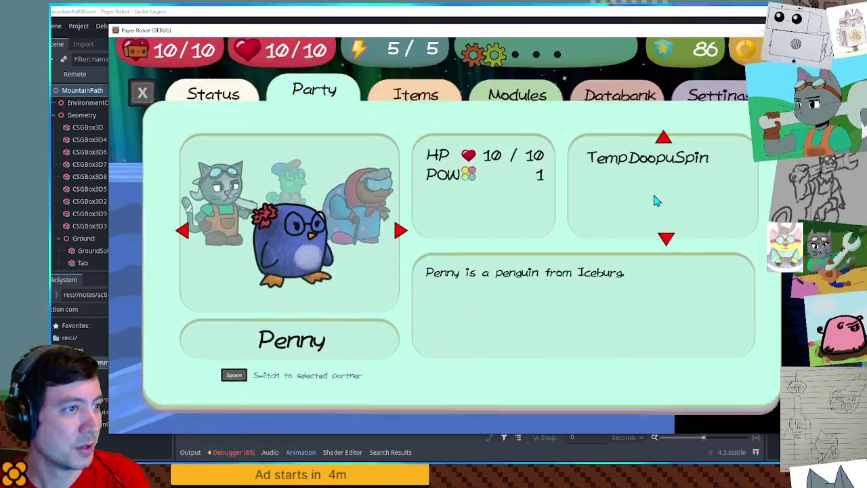
pyautogui.press('e')
pyautogui.press('e')
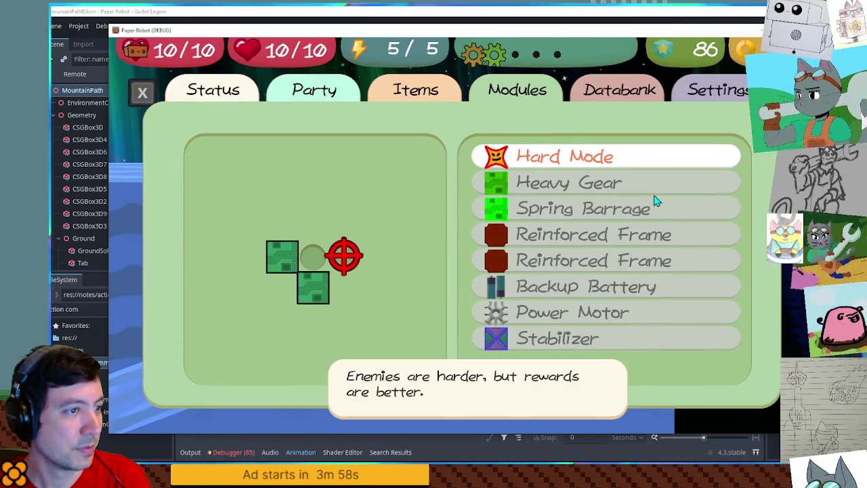
pyautogui.press('Up')
pyautogui.press('Return')
pyautogui.press('Left')
pyautogui.press('Return')
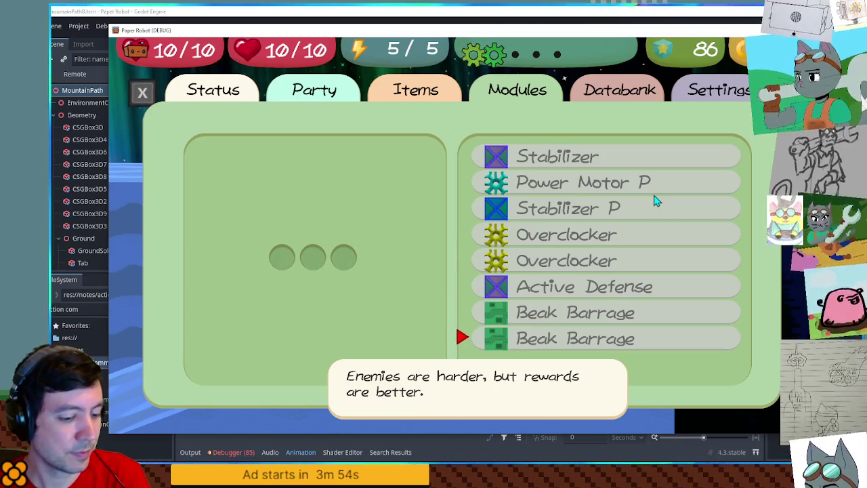
pyautogui.press('Escape')
pyautogui.press('`')
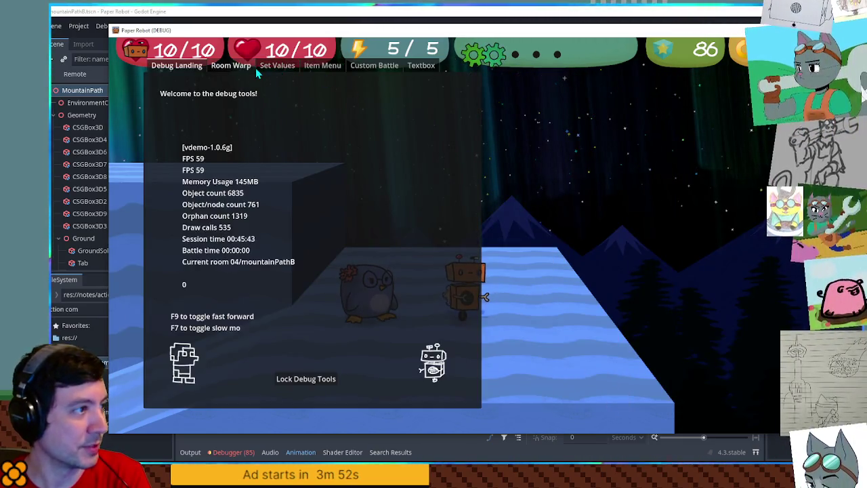
# Add 3 module slots from the Set Values debug page, returning to the pause menu's Status page
pyautogui.click(230, 65)
pyautogui.click(277, 65)
pyautogui.click(254, 283)
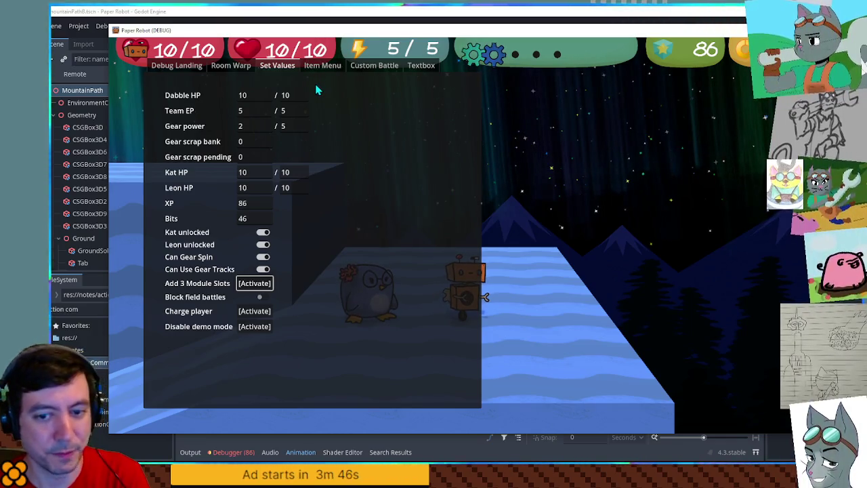
pyautogui.press('Escape')
pyautogui.click(314, 82)
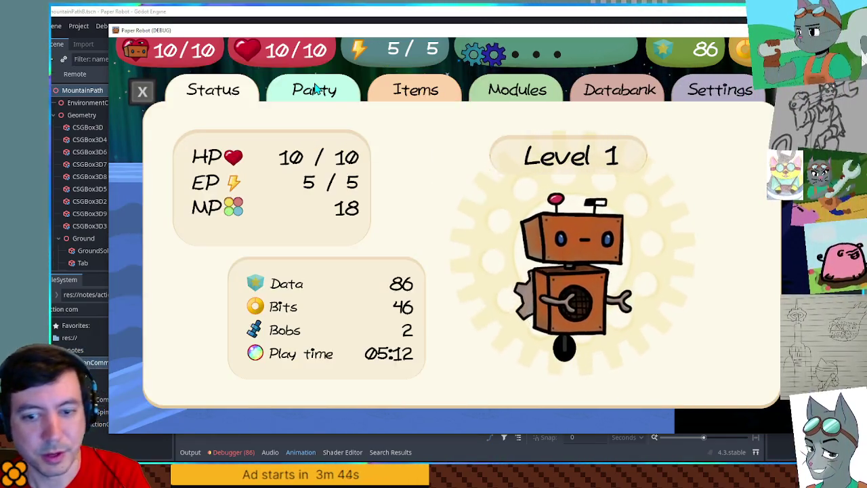
# Place a Reinforced Frame in the top-left slots of the module grid
pyautogui.press('e')
pyautogui.press('e')
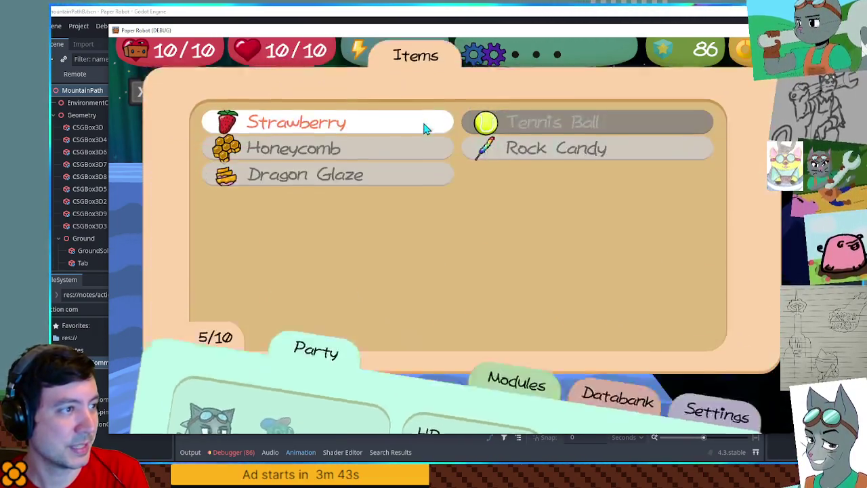
pyautogui.press('e')
pyautogui.press('Up')
pyautogui.press('Up')
pyautogui.press('Right')
pyautogui.press('Escape')
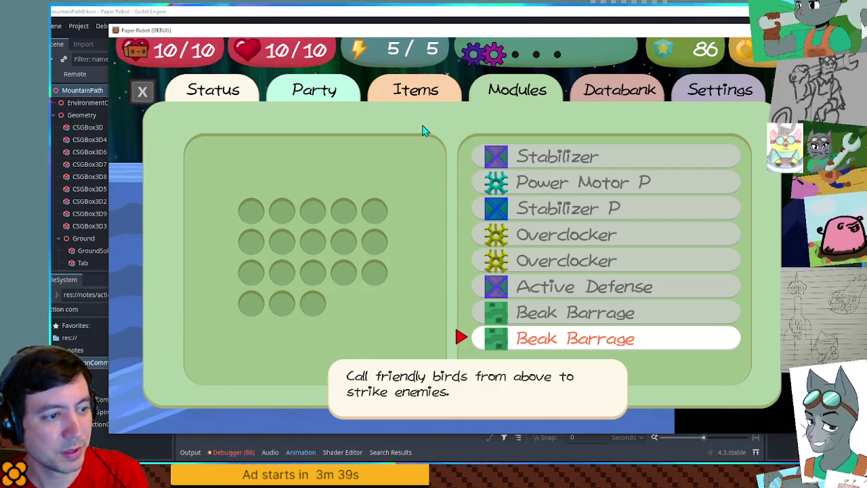
pyautogui.press('Up')
pyautogui.press('Up')
pyautogui.press('Up')
pyautogui.press('Up')
pyautogui.press('Up')
pyautogui.press('Up')
pyautogui.press('Up')
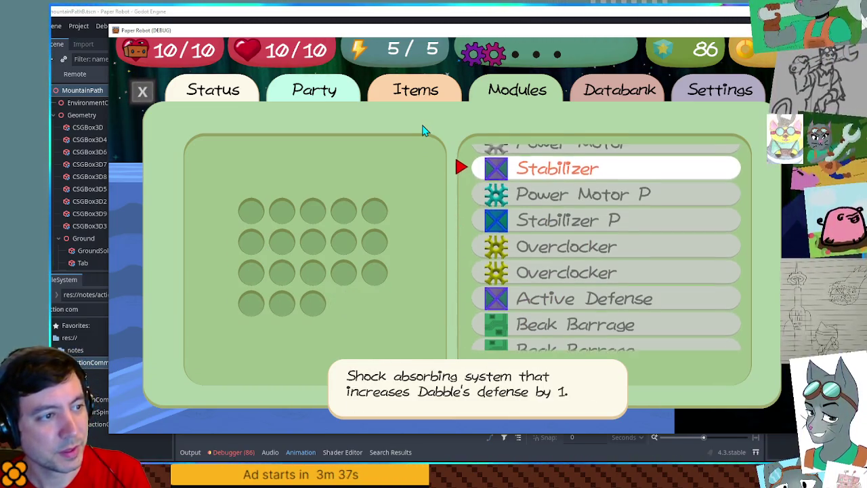
pyautogui.press('Return')
pyautogui.press('Up')
pyautogui.press('Left')
pyautogui.press('Left')
pyautogui.press('Right')
pyautogui.press('Left')
pyautogui.press('Return')
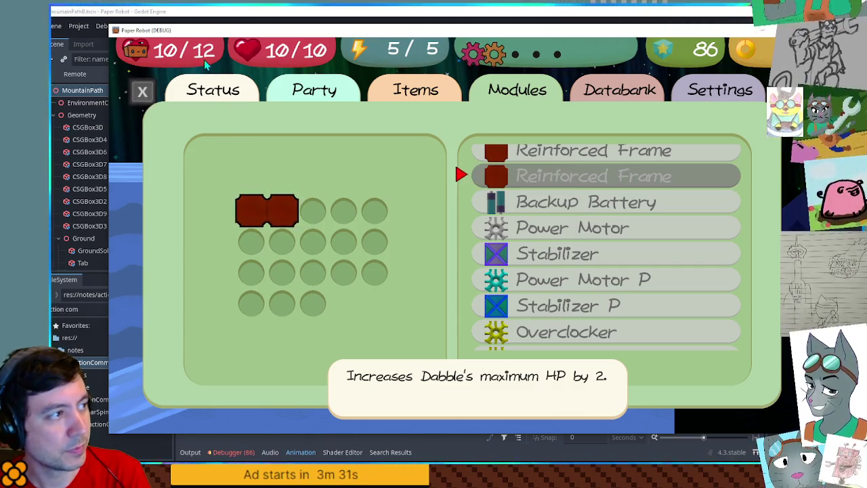
# Place an Overclocker in the grid, then shift it one column right
pyautogui.press('Right')
pyautogui.press('Right')
pyautogui.press('Right')
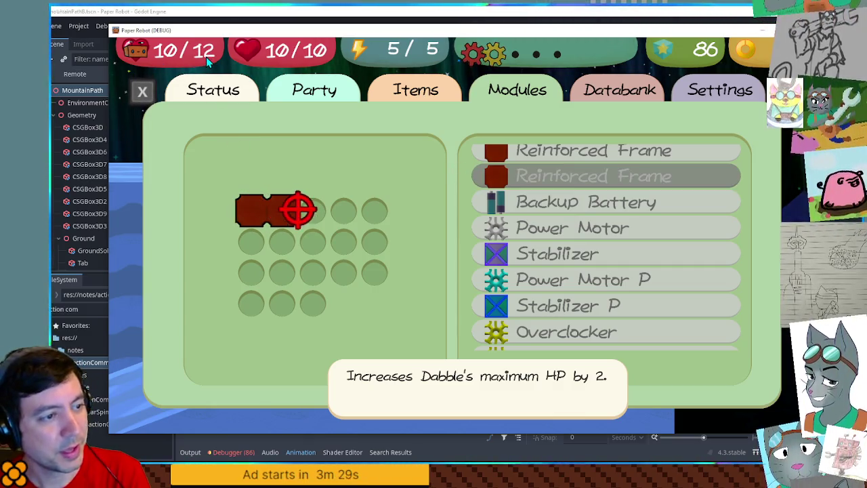
pyautogui.press('Down')
pyautogui.press('Down')
pyautogui.press('Down')
pyautogui.press('Down')
pyautogui.press('Down')
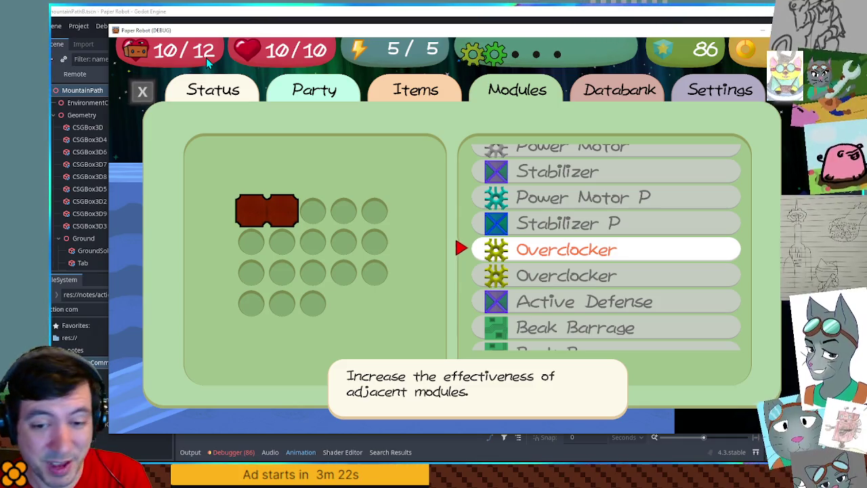
pyautogui.press('Return')
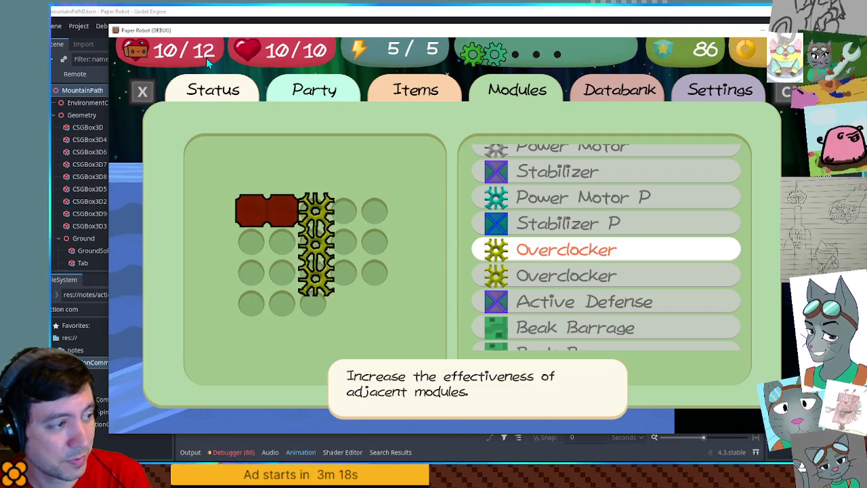
pyautogui.press('Return')
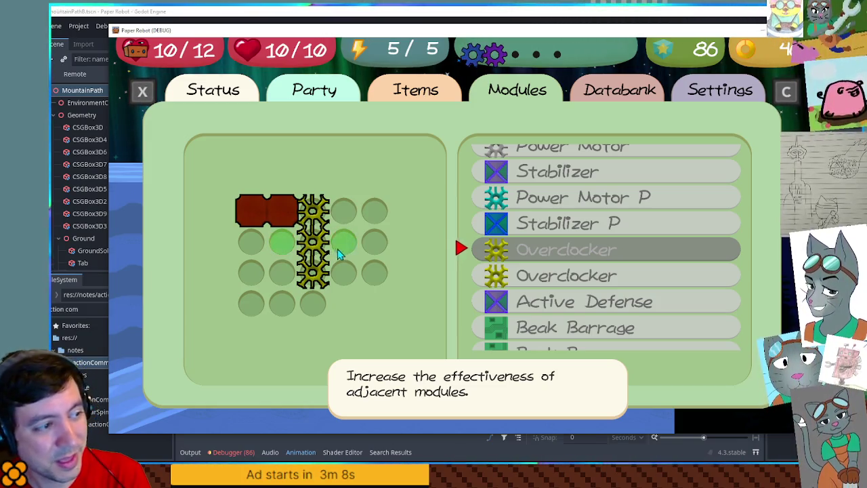
pyautogui.click(308, 252)
pyautogui.click(309, 249)
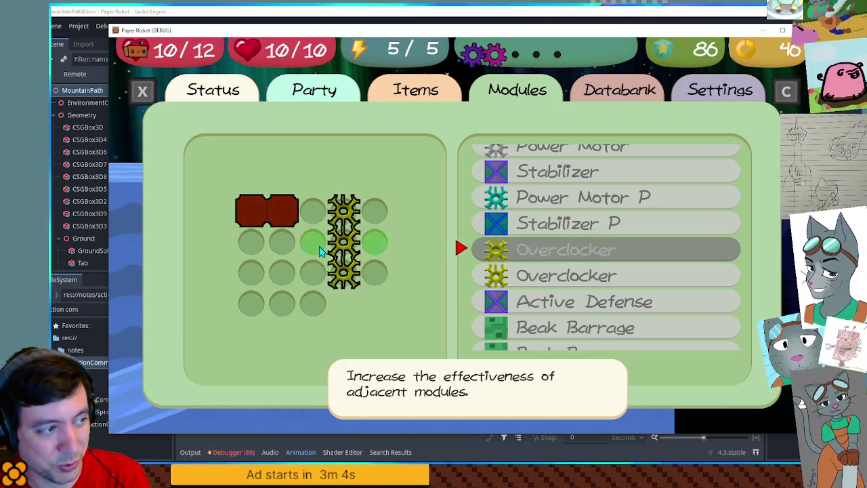
# Move the Reinforced Frame to row 2, directly beside the Overclocker
pyautogui.click(317, 245)
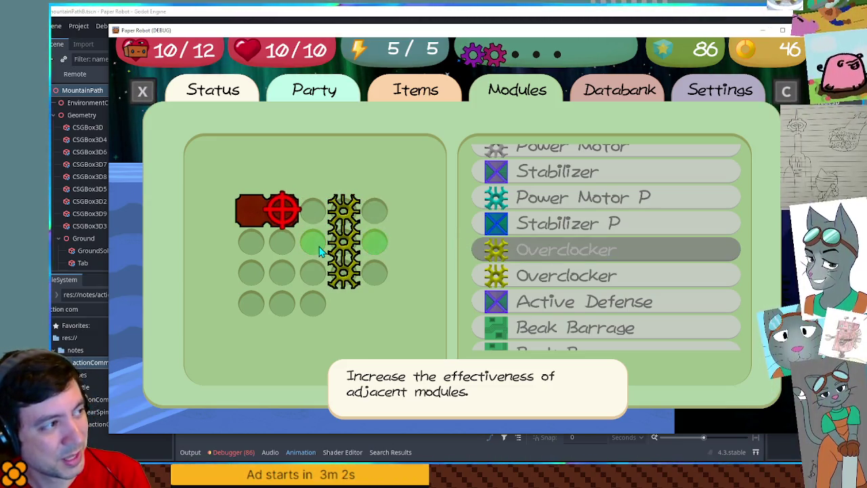
pyautogui.click(311, 244)
pyautogui.press('Down')
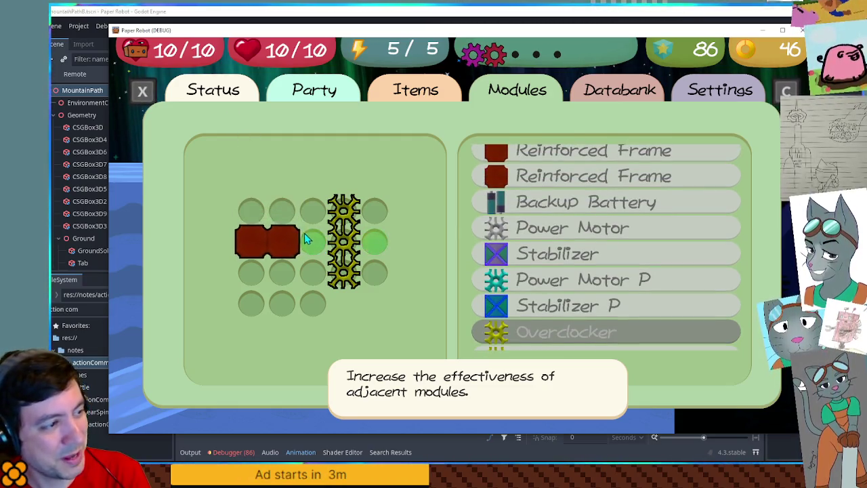
pyautogui.press('Up')
pyautogui.press('Right')
pyautogui.press('Return')
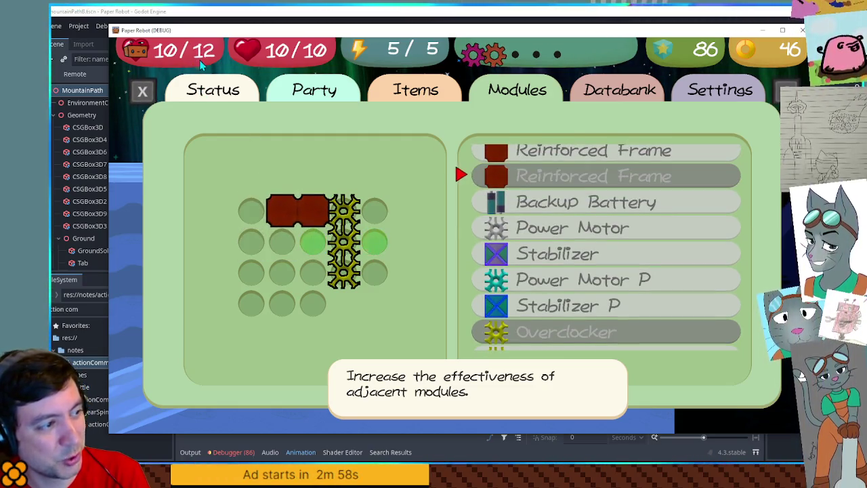
pyautogui.click(302, 218)
pyautogui.click(311, 248)
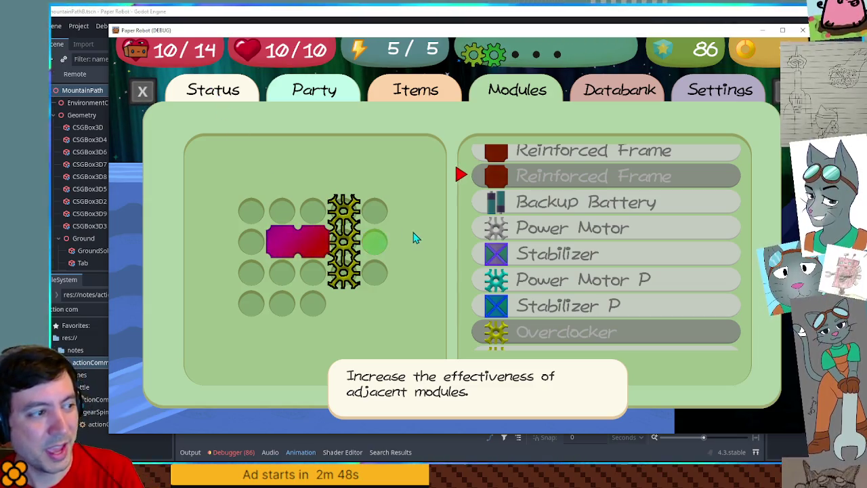
# Fit the Backup Battery into the grid, then move it down one slot
pyautogui.press('Down')
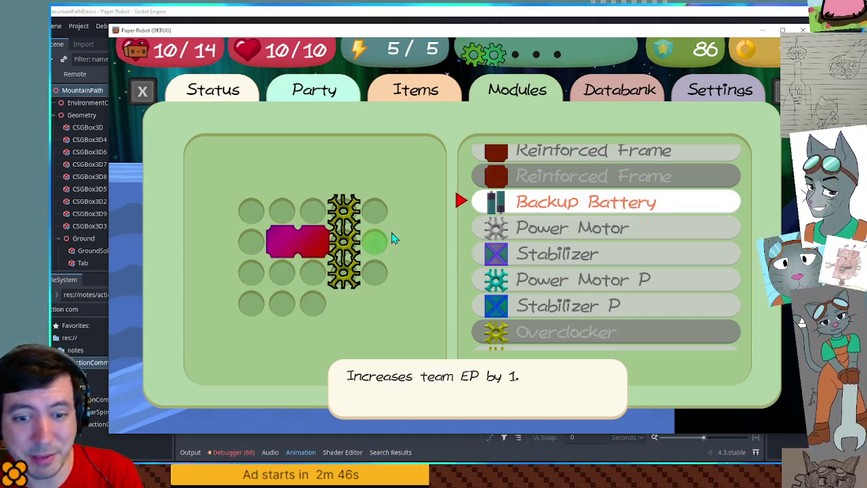
pyautogui.click(523, 201)
pyautogui.press('Right')
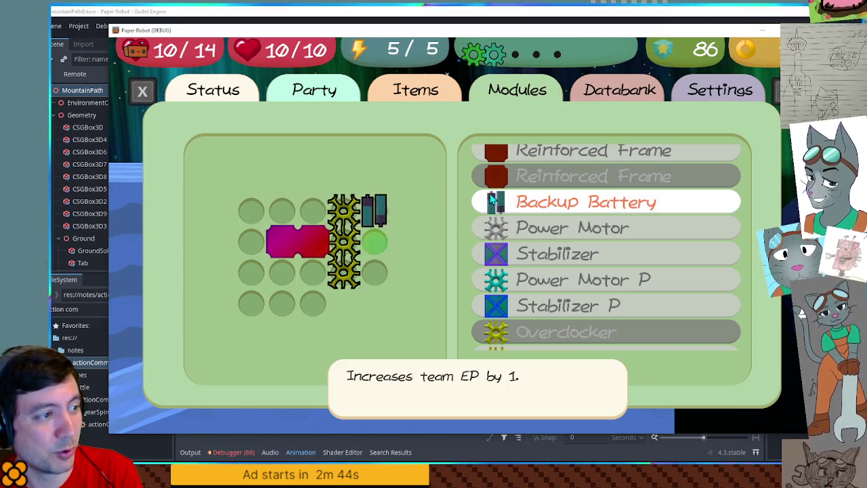
pyautogui.press('Return')
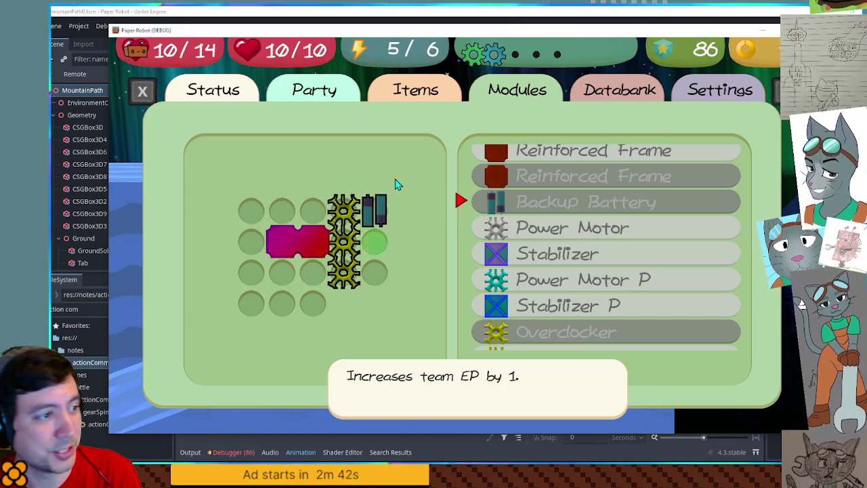
pyautogui.press('Return')
pyautogui.press('Down')
pyautogui.press('Return')
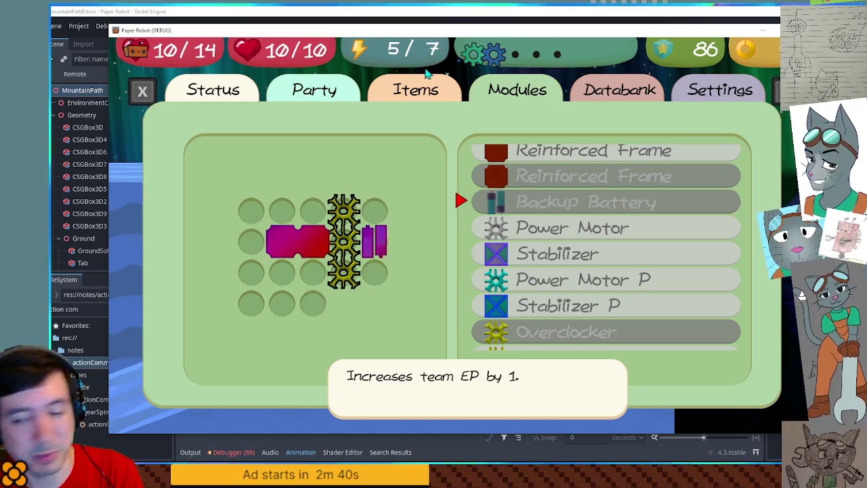
pyautogui.press('Left')
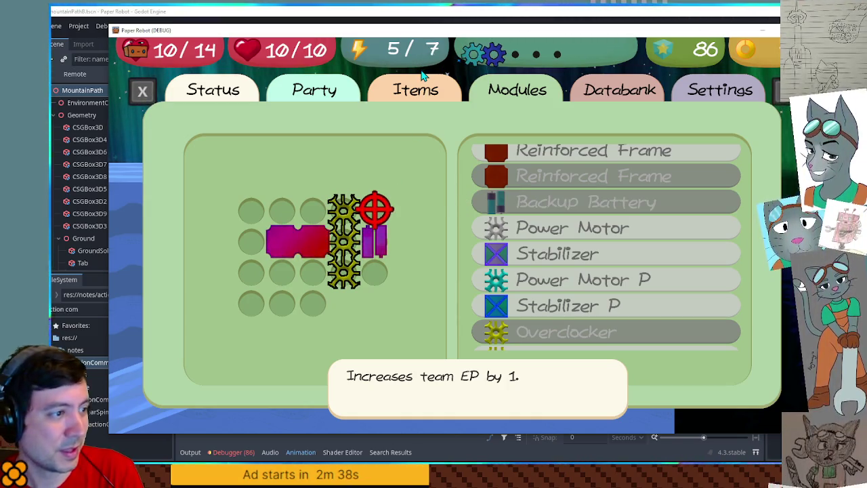
pyautogui.press('Down')
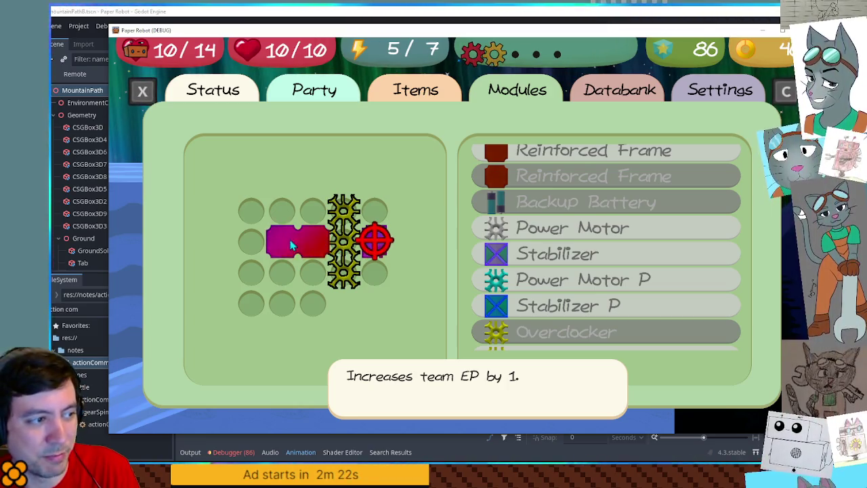
# Swap the Reinforced Frame out for a Power Motor P module on the grid
pyautogui.click(406, 274)
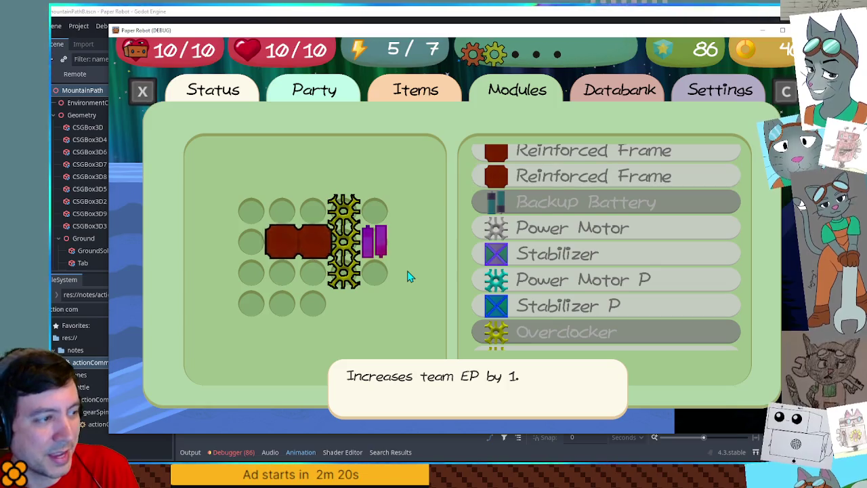
pyautogui.press('Down')
pyautogui.press('Down')
pyautogui.press('Down')
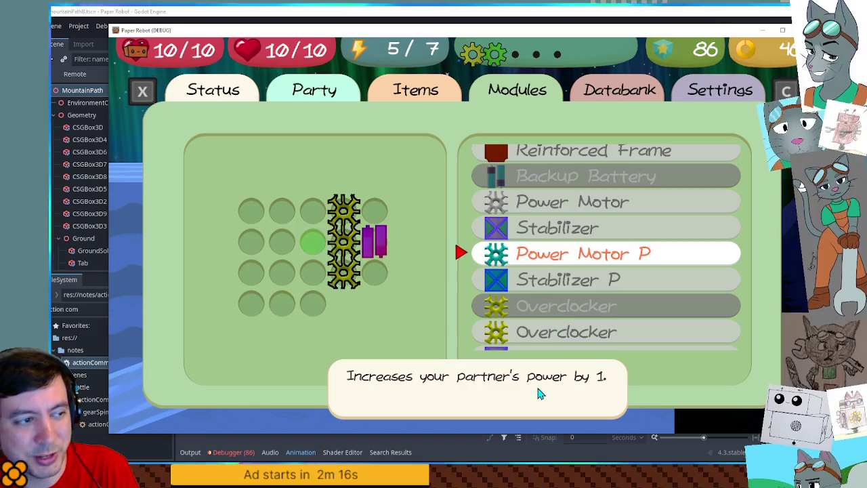
pyautogui.press('Return')
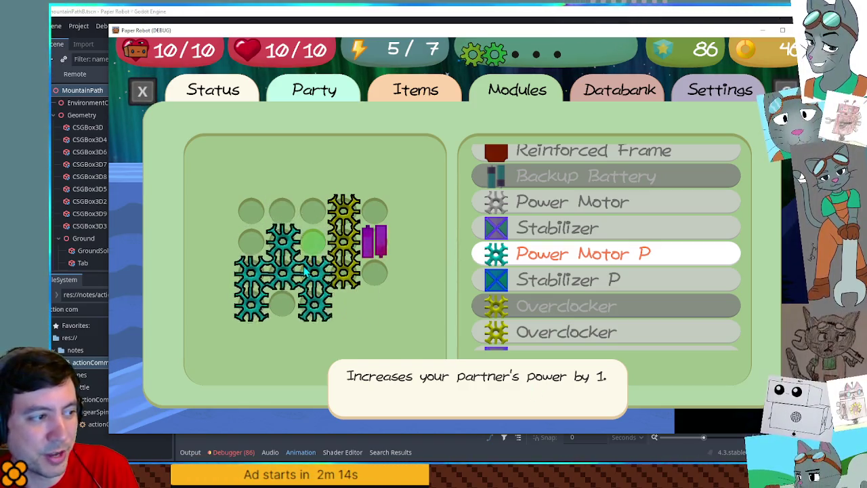
pyautogui.click(304, 267)
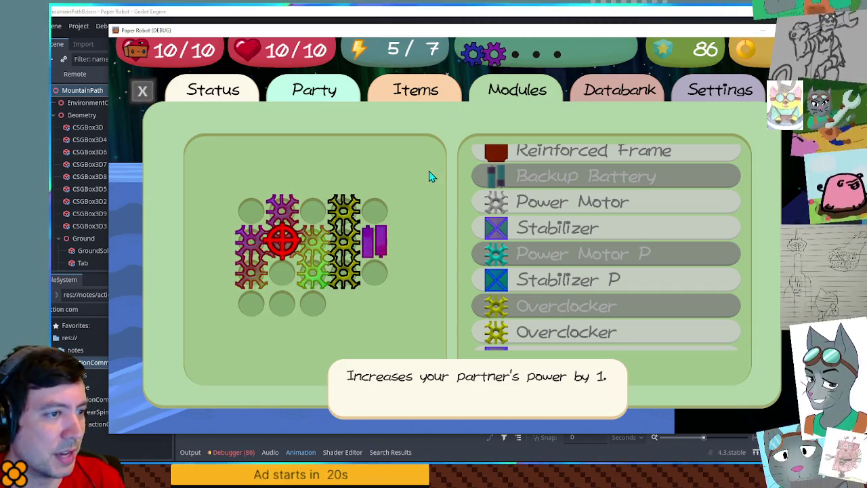
# Return to the level and freeze the penguin into ice blocks, sending one sliding downslope
pyautogui.press('Escape')
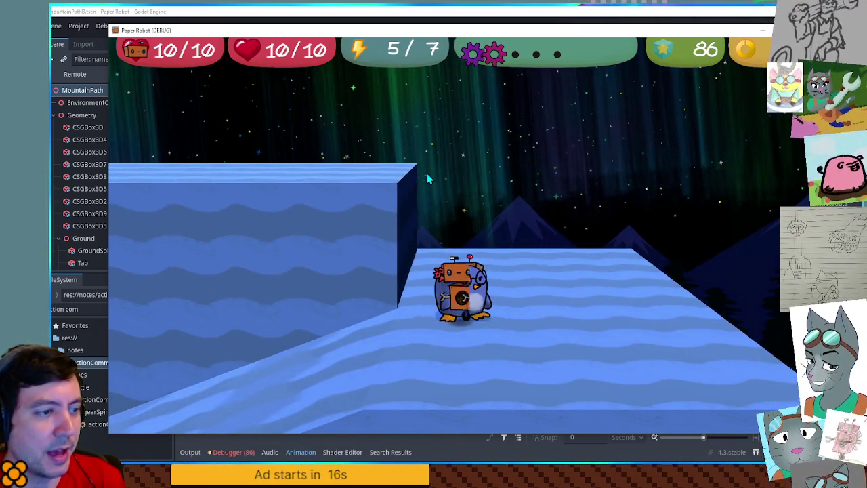
pyautogui.press('e')
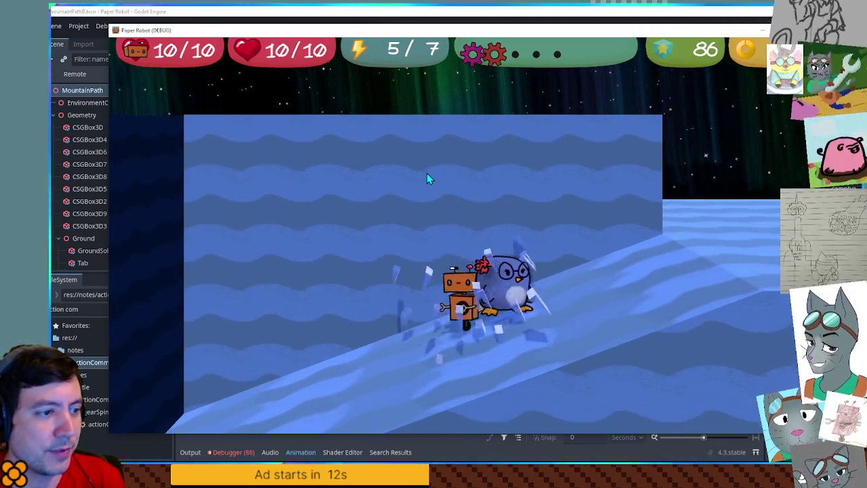
pyautogui.press('e')
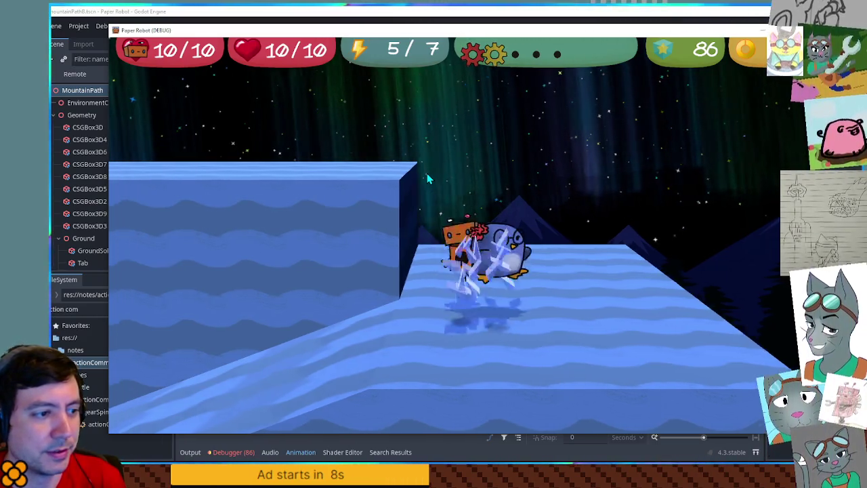
pyautogui.press('e')
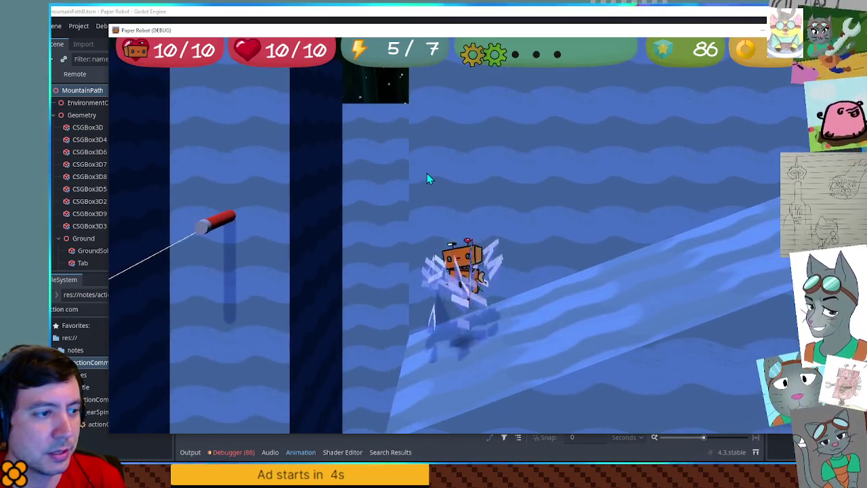
# Walk the robot up onto the flat ice and back left past the penguin
pyautogui.press('w')
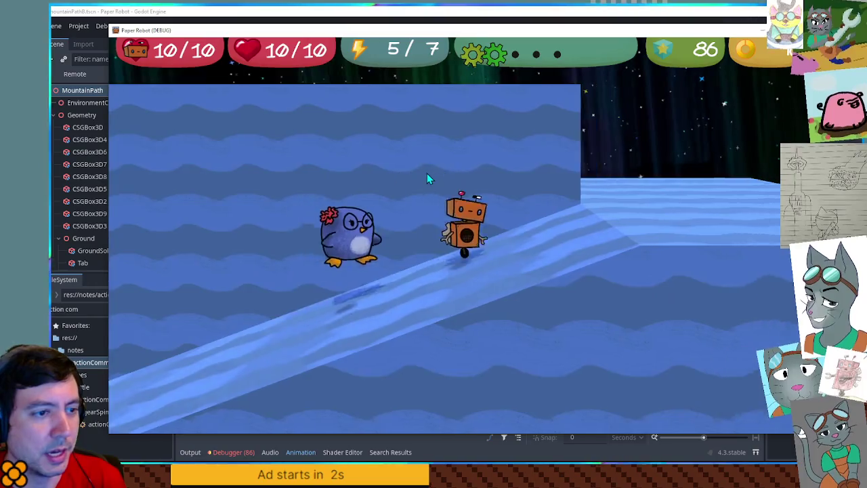
pyautogui.press('a')
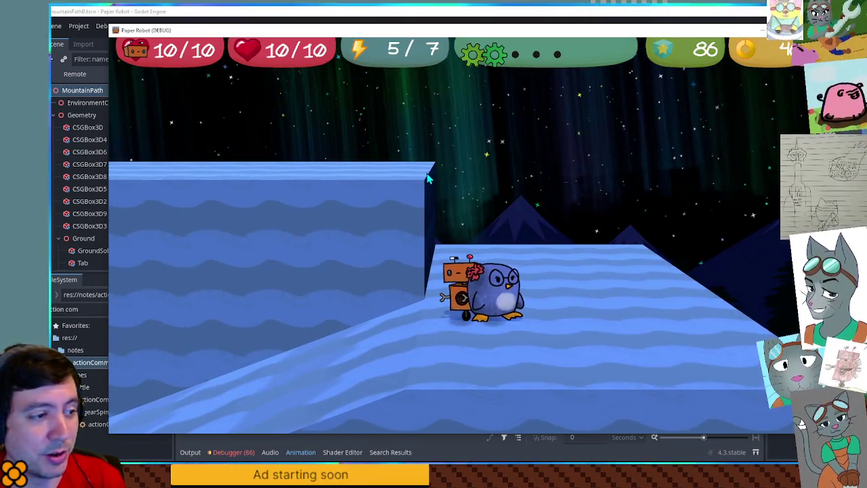
pyautogui.press('d')
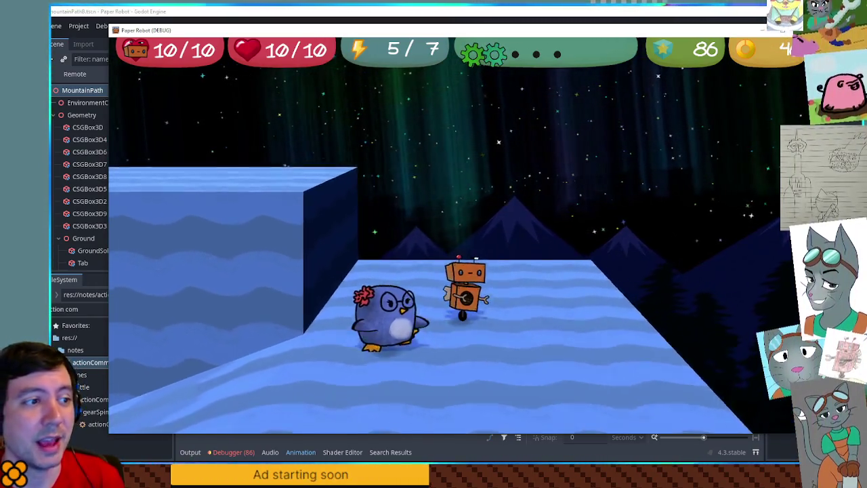
pyautogui.press('a')
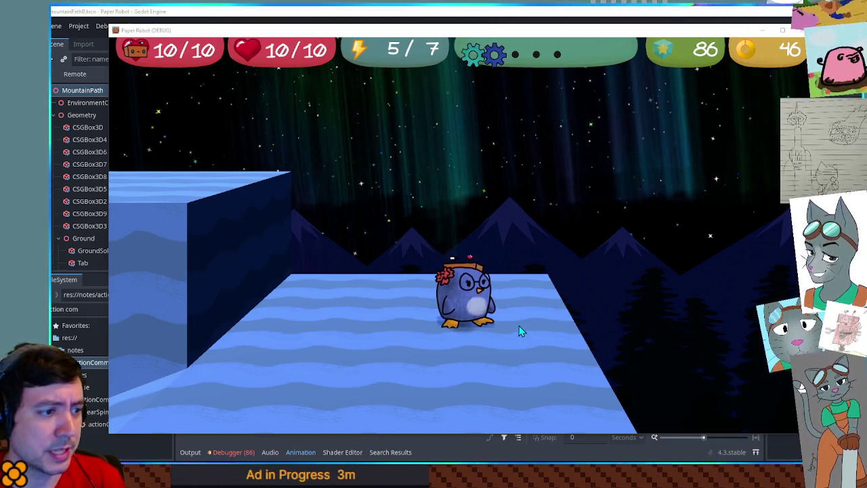
pyautogui.press('a')
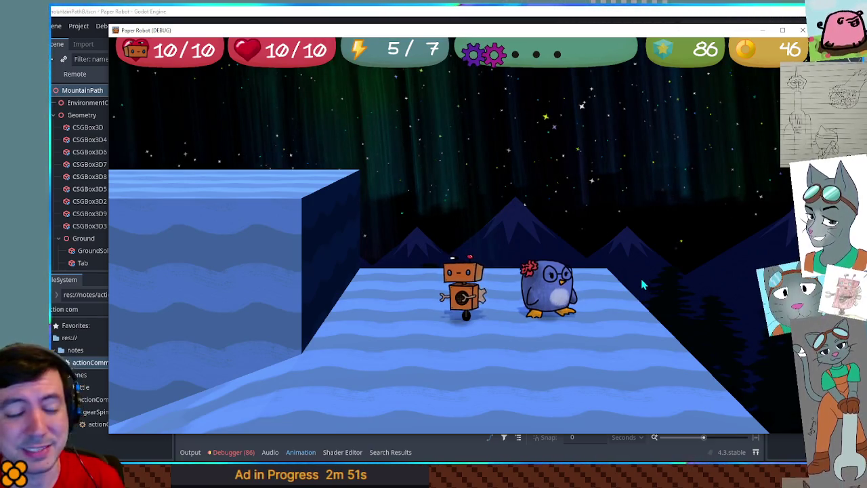
# Jump and pace the robot left and right along the ice wall, ending beside the penguin
pyautogui.press('a')
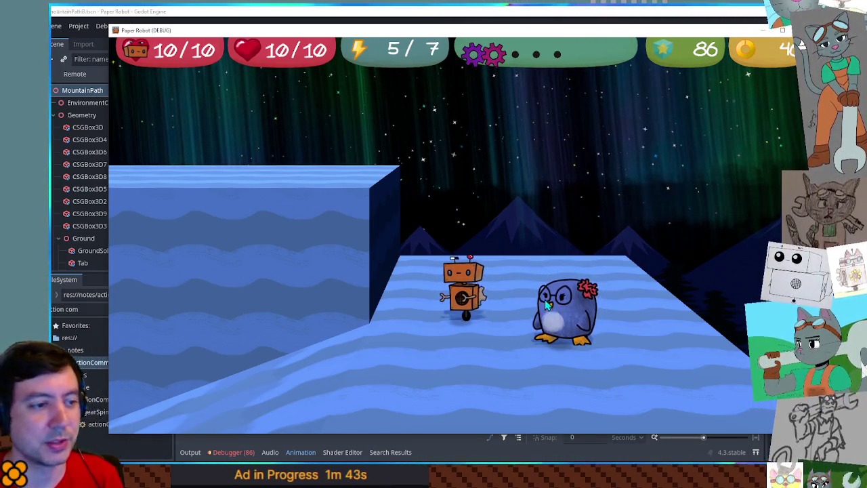
pyautogui.press('space')
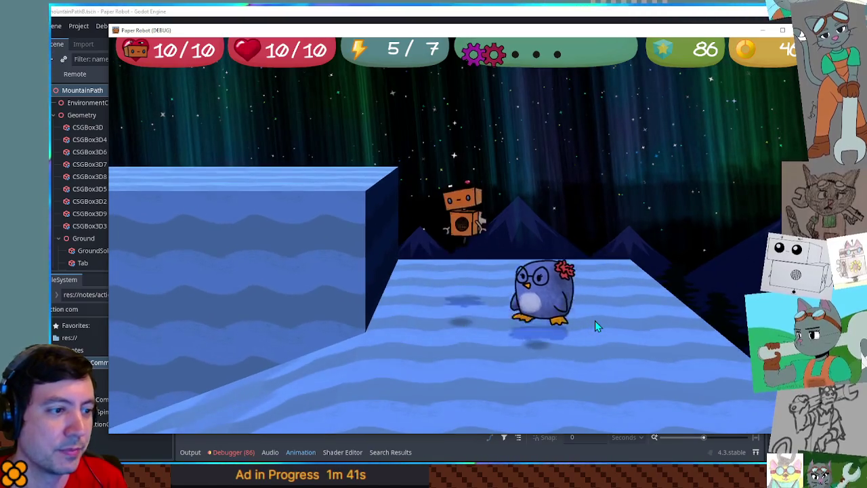
pyautogui.press('Left')
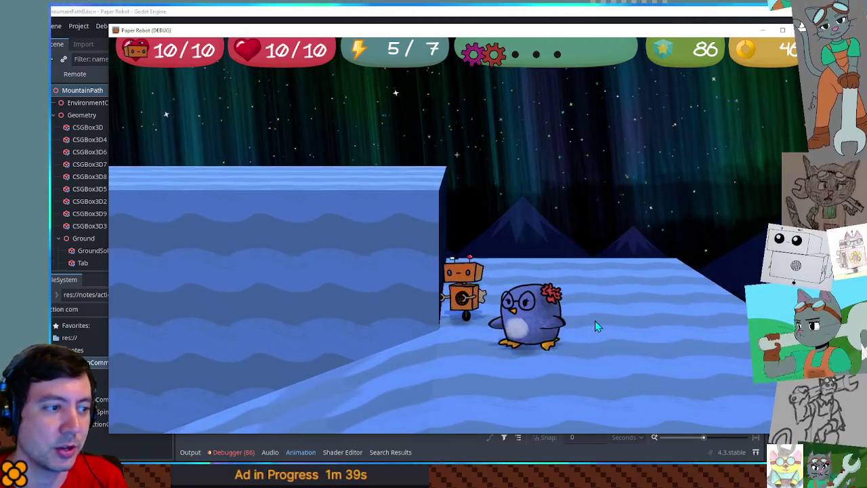
pyautogui.press('Right')
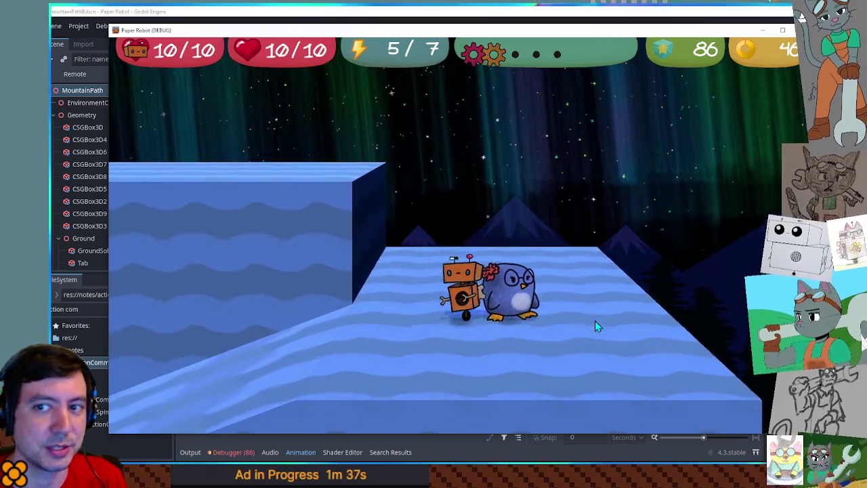
pyautogui.press('Left')
pyautogui.press('Right')
pyautogui.press('Left')
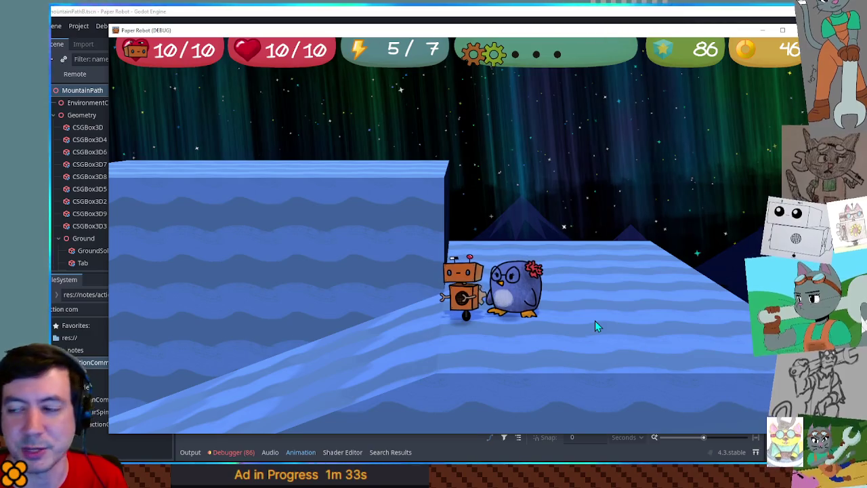